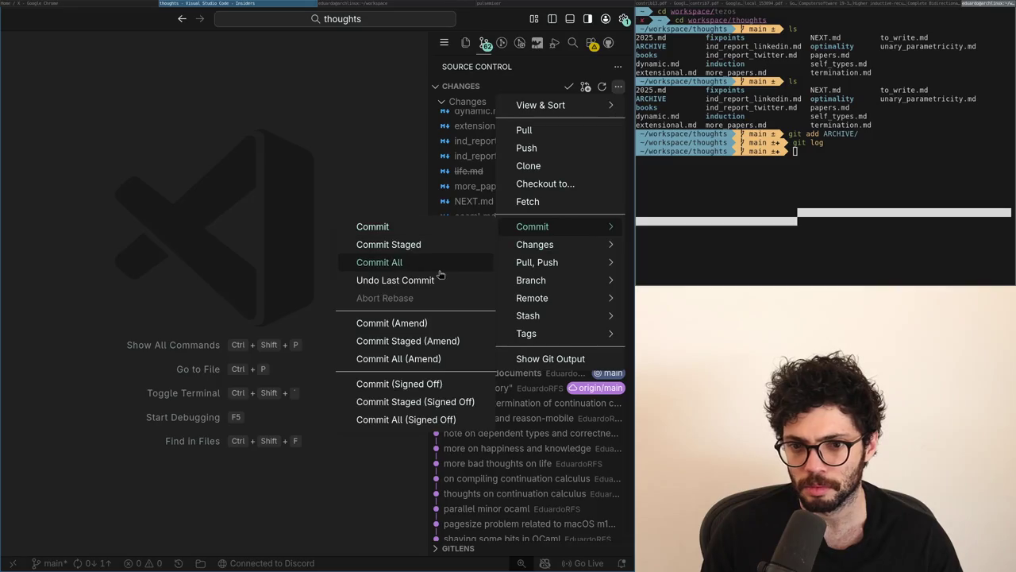
# Step: Undo the last commit, recommit the staged ARCHIVE files as 'archive old documents', and run 'gbit' in the terminal
pyautogui.click(435, 281)
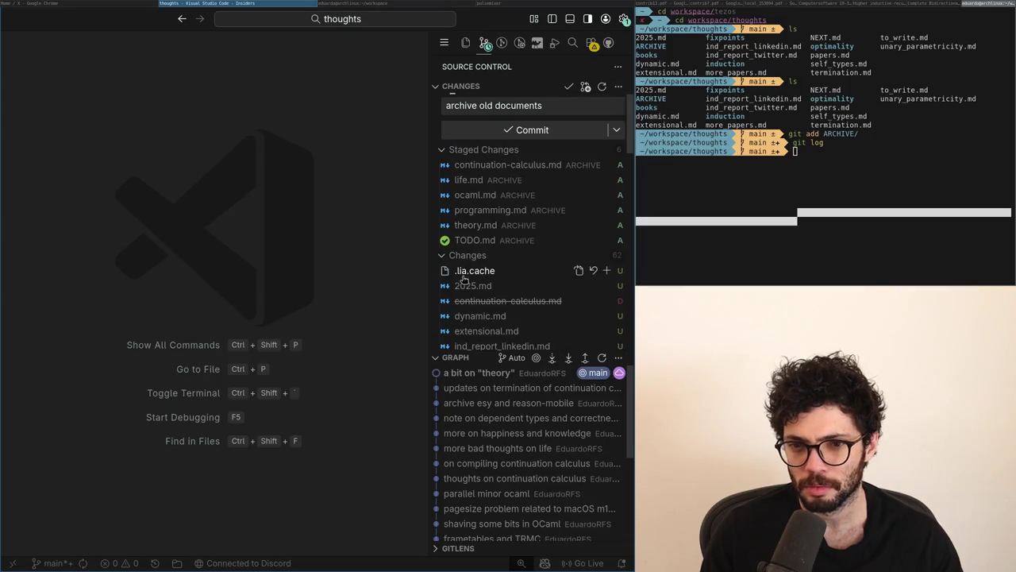
pyautogui.click(568, 86)
pyautogui.click(830, 152)
pyautogui.write('gbit')
pyautogui.press('Return')
# Step: Attempt a git push, dismiss the key password prompt, and abandon the retyped push
pyautogui.write('git push')
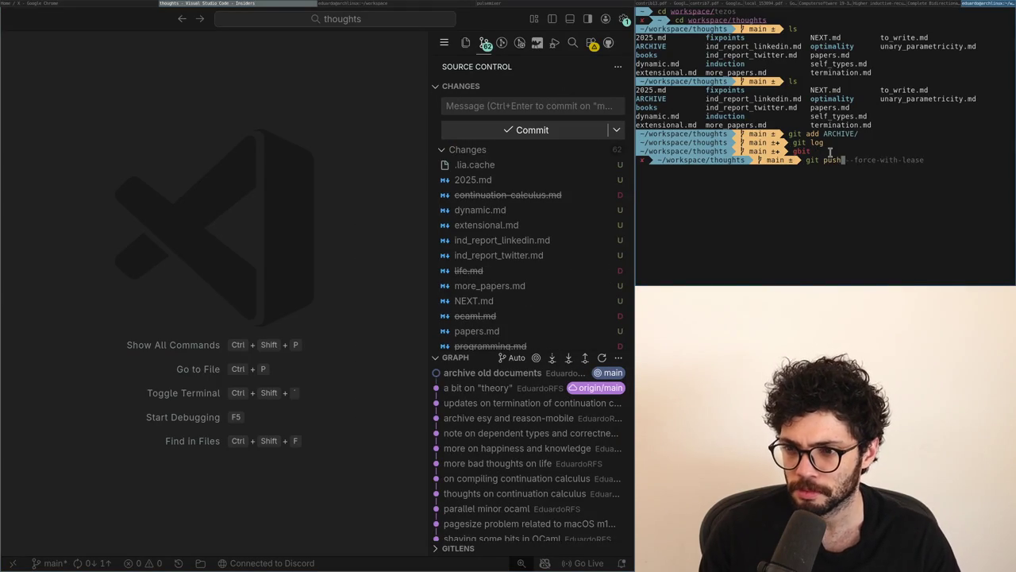
pyautogui.press('Return')
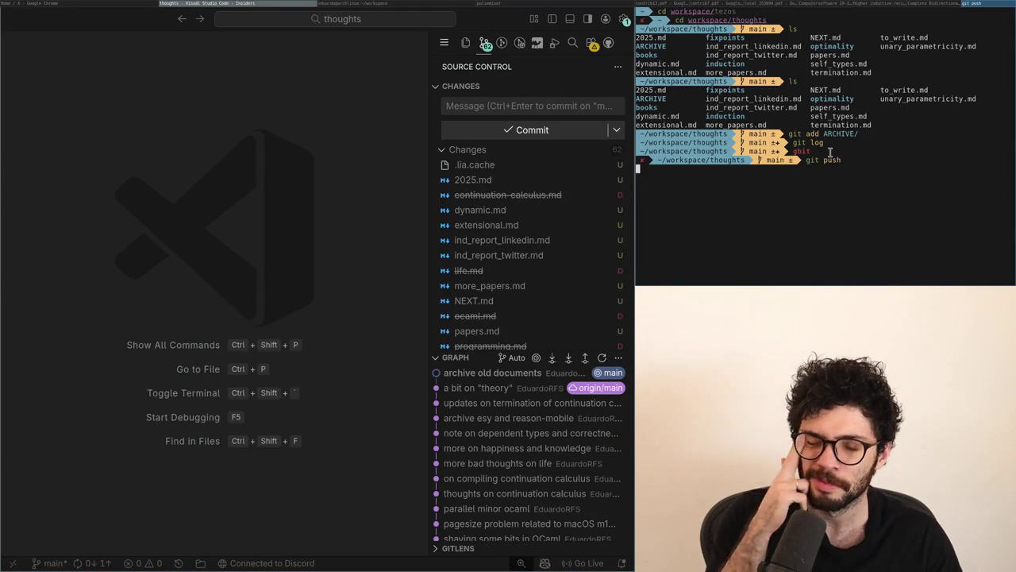
pyautogui.press('Escape')
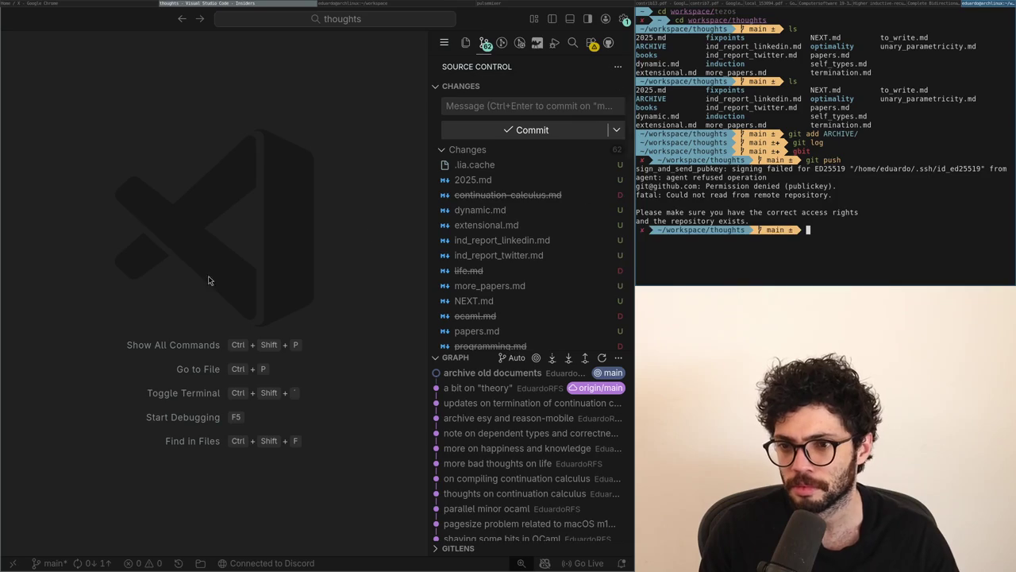
pyautogui.write('git push')
pyautogui.hotkey('ctrl', 'c')
# Step: Load the SSH key with ssh-add and its passphrase, then run git push --force-with-lease
pyautogui.write('ssh-ad')
pyautogui.press('Return')
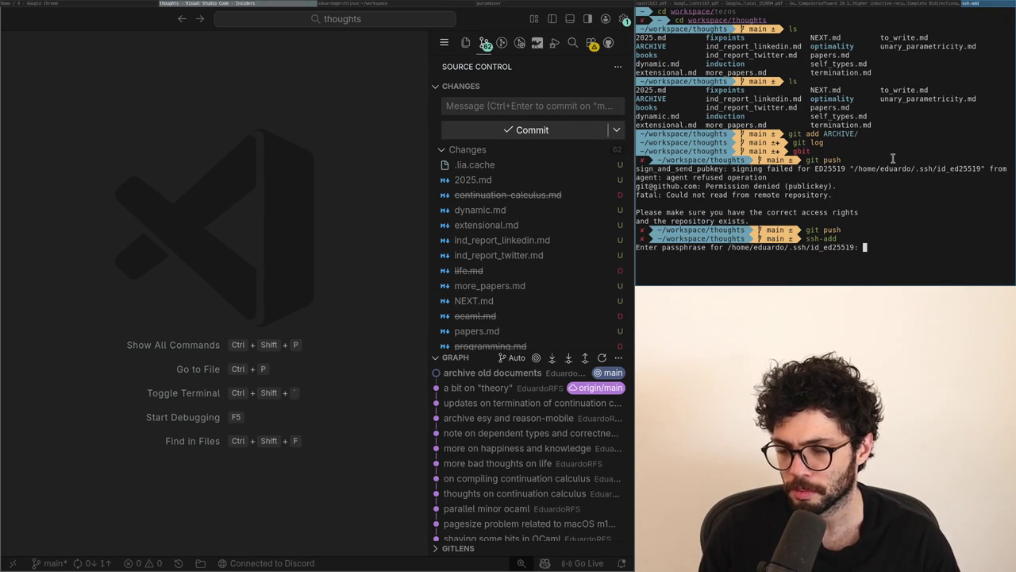
pyautogui.press('Return')
pyautogui.write('git push --force-with-lease')
pyautogui.press('Return')
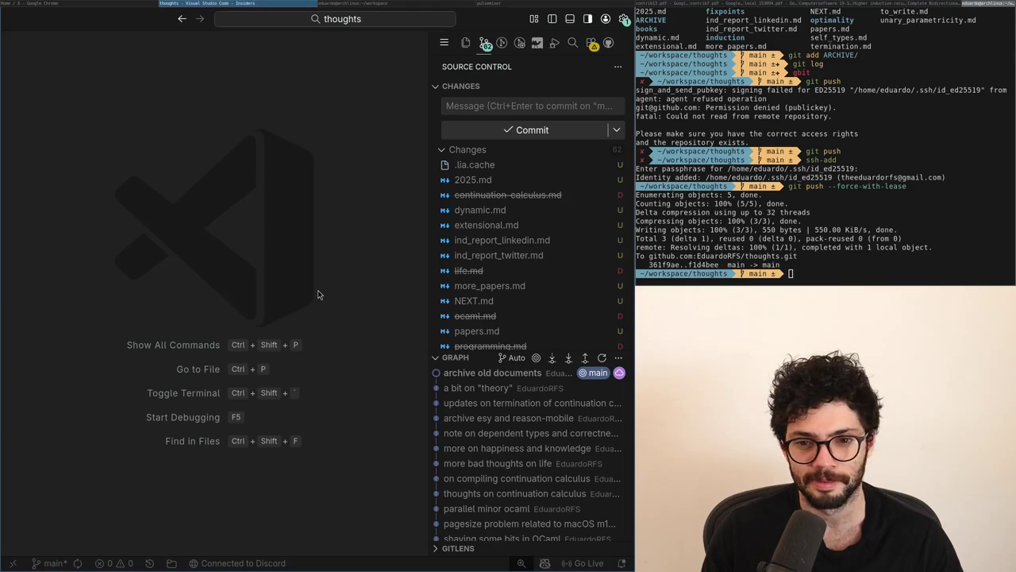
pyautogui.hotkey('ctrl', 'shift', 'g')
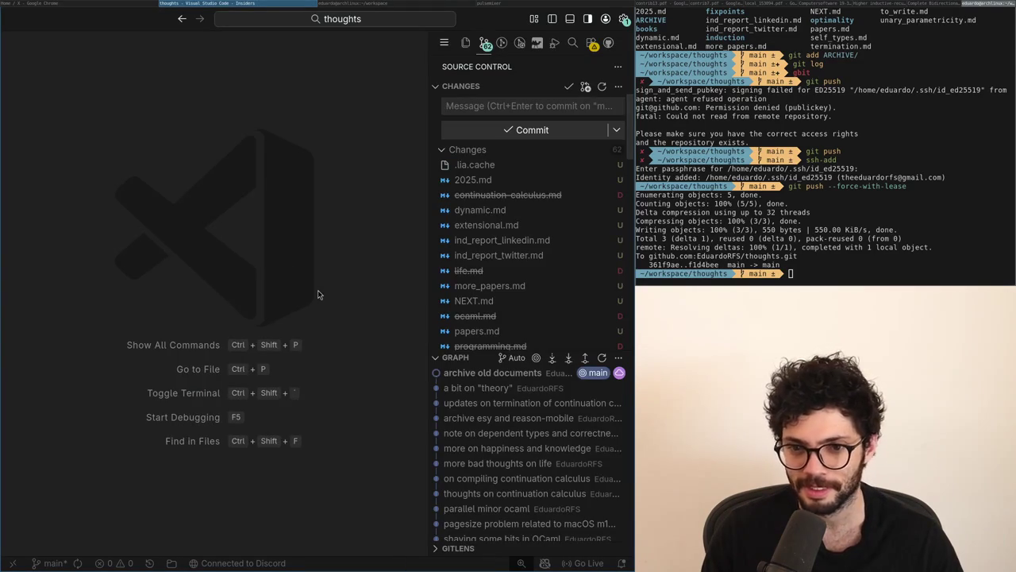
# Step: Show the Explorer file tree in the sidebar, then bring up Chrome with the X feed
pyautogui.hotkey('ctrl', 'shift', 'e')
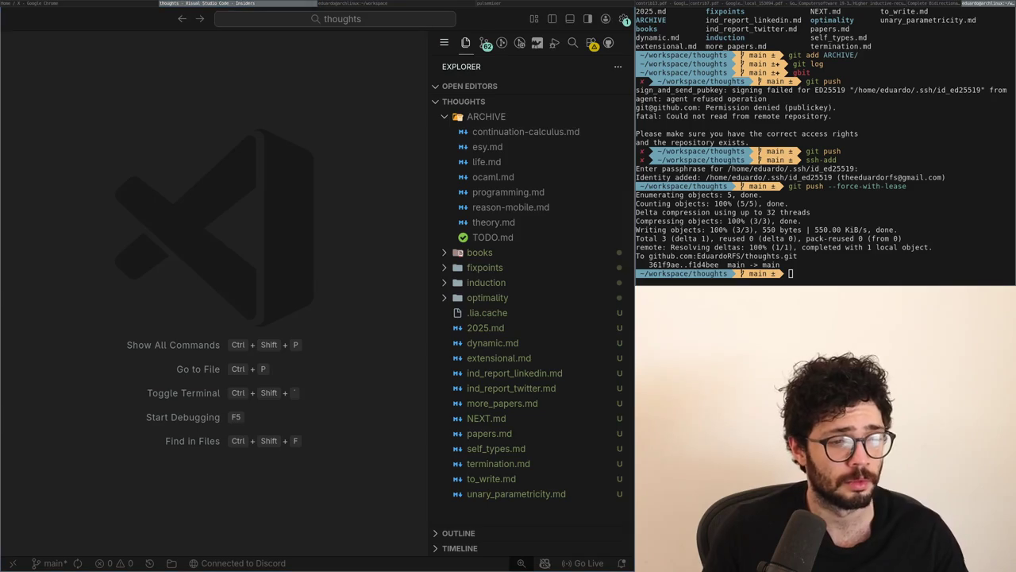
pyautogui.press('super+Left')
# Step: Load new posts in the Following feed and open the McMaster-Carr USB-C adapter post
pyautogui.scroll(-4, 266, 265)
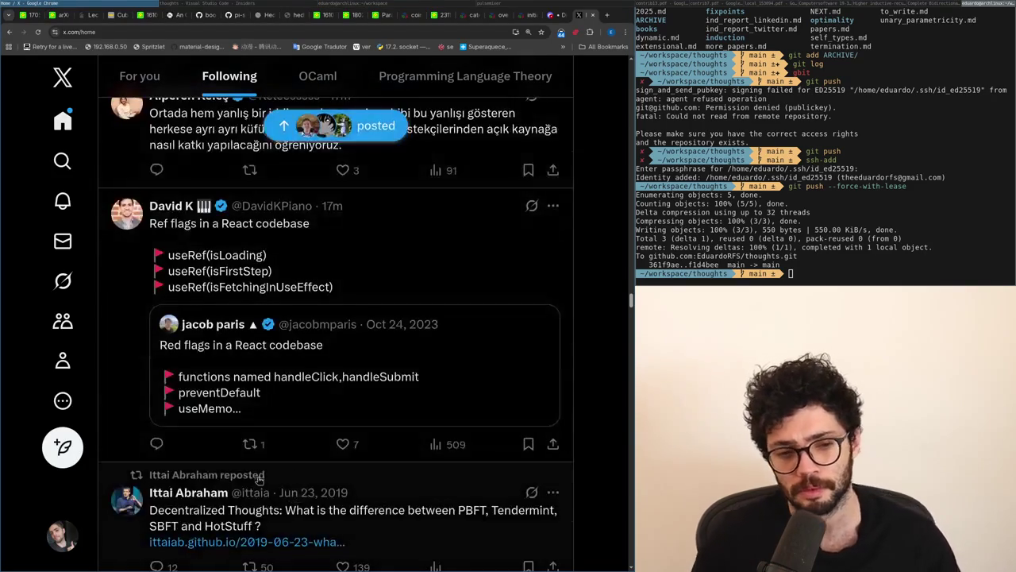
pyautogui.click(334, 125)
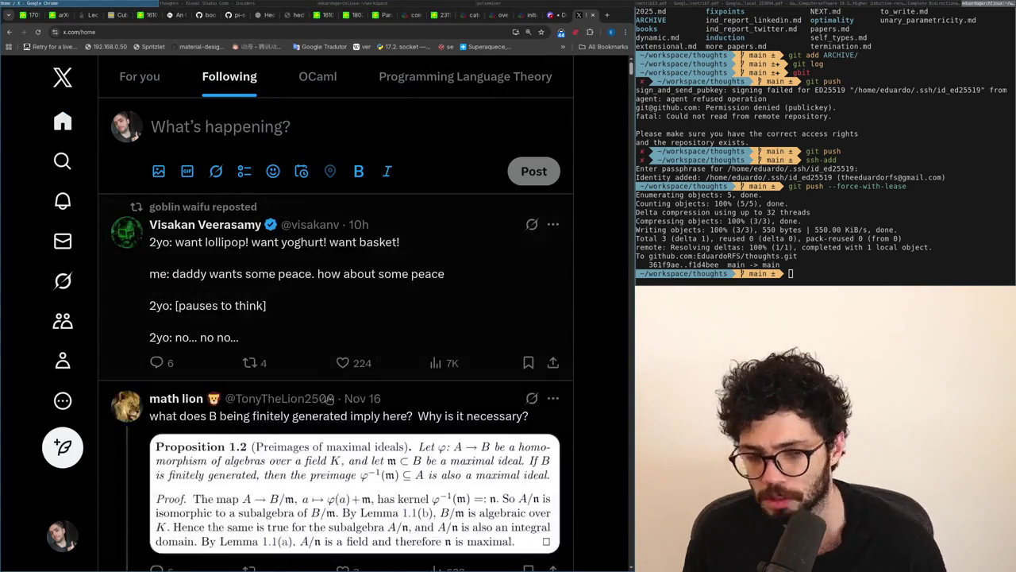
pyautogui.scroll(-3, 323, 391)
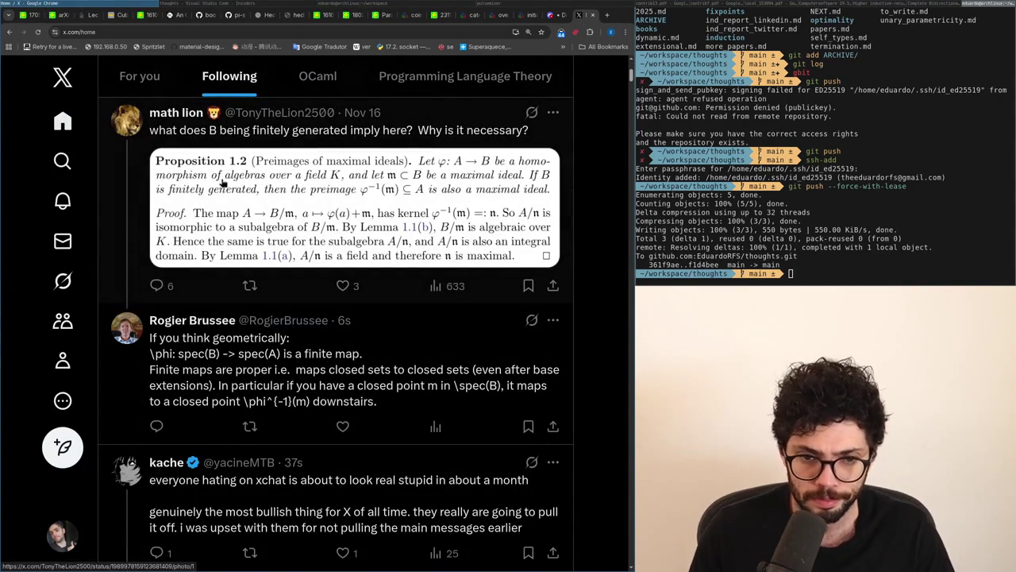
pyautogui.scroll(1, 224, 181)
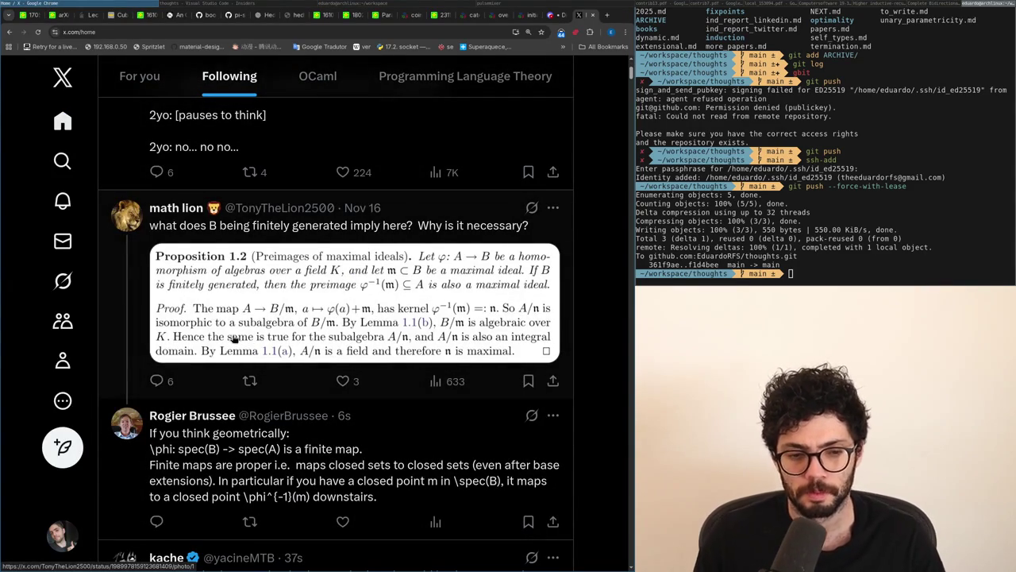
pyautogui.scroll(-5, 232, 332)
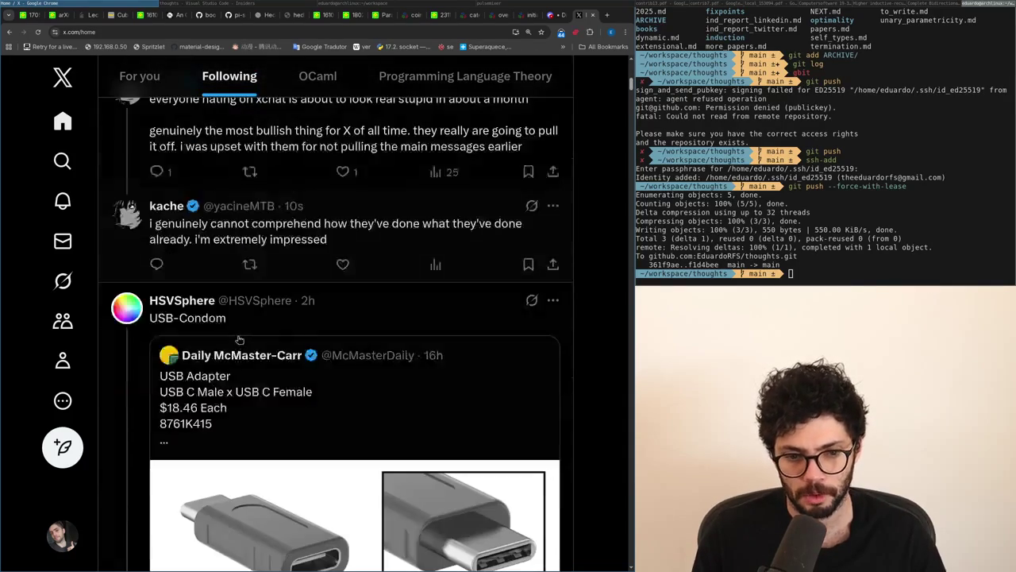
pyautogui.scroll(-2, 239, 340)
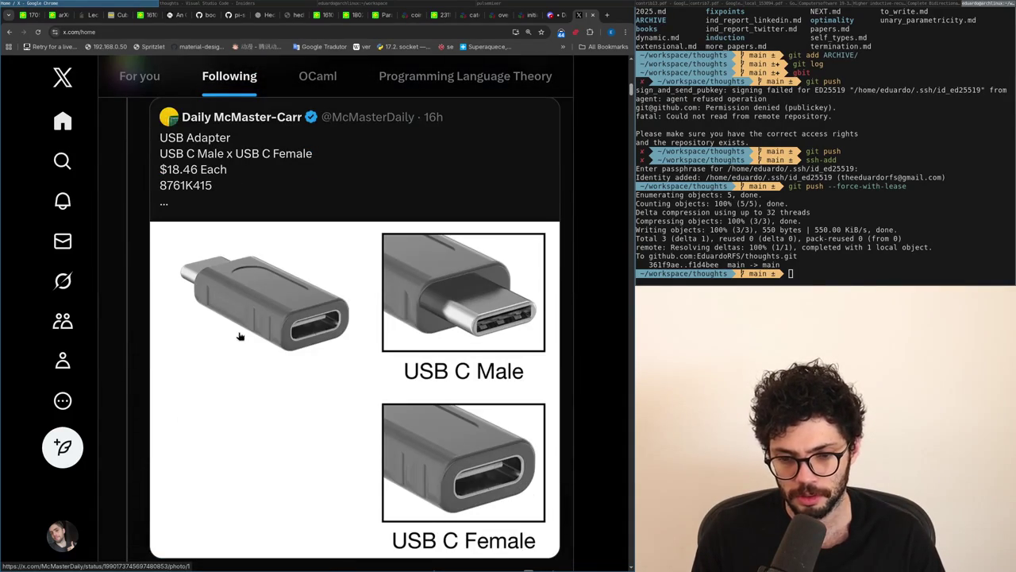
pyautogui.scroll(1, 239, 337)
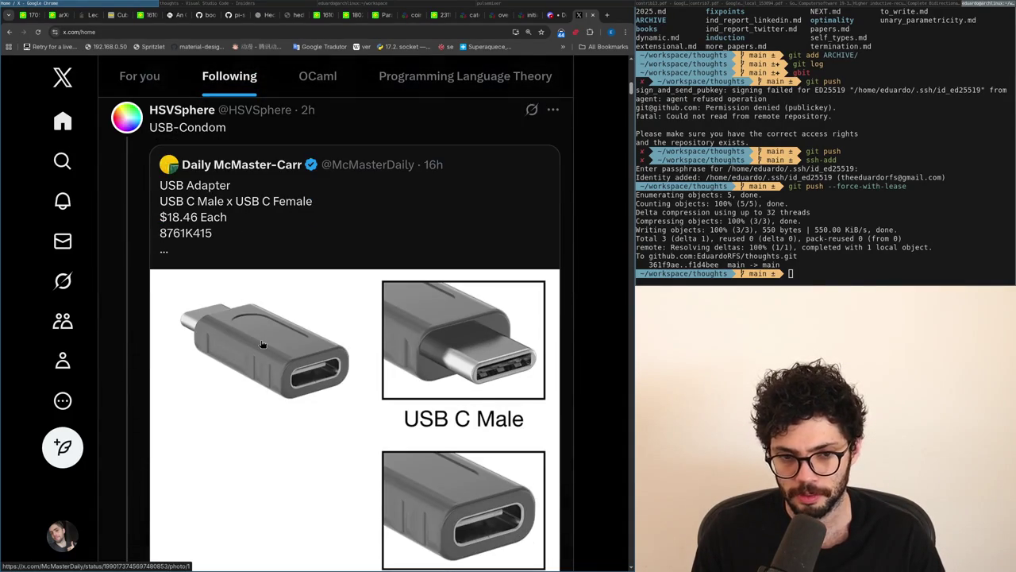
pyautogui.click(279, 257)
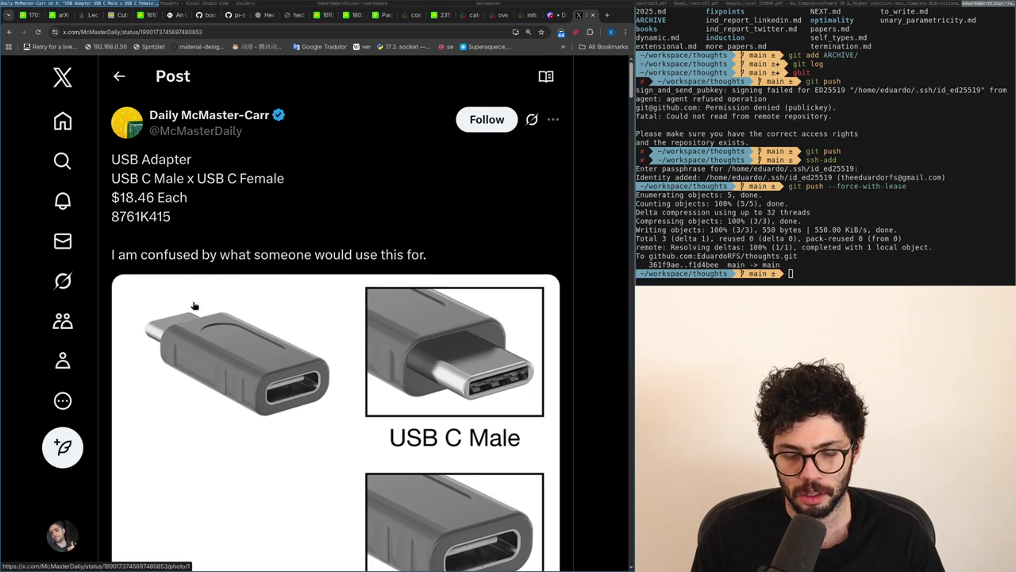
pyautogui.hotkey('alt', 'Left')
pyautogui.scroll(-2, 148, 317)
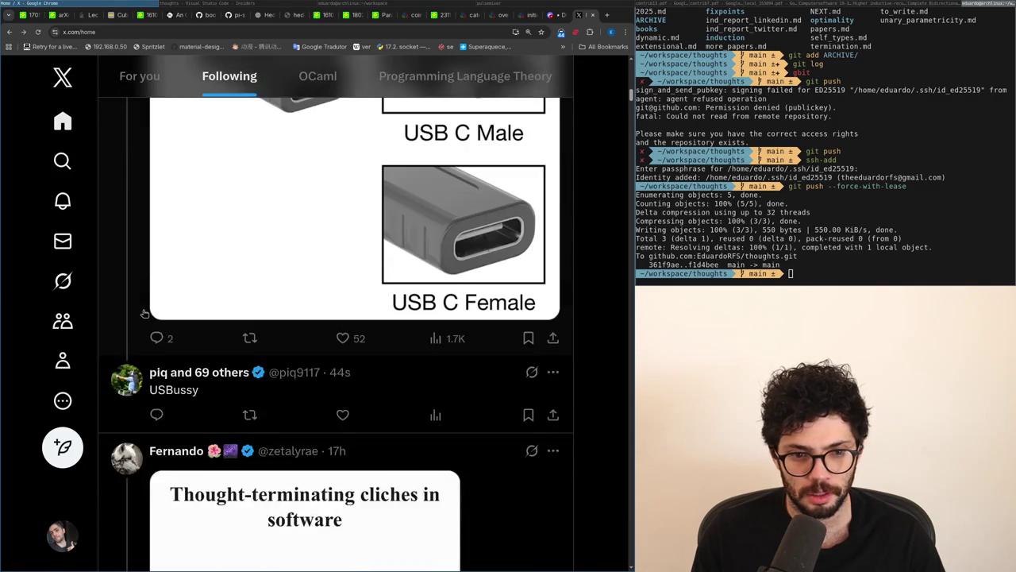
pyautogui.click(143, 312)
pyautogui.scroll(-1, 144, 313)
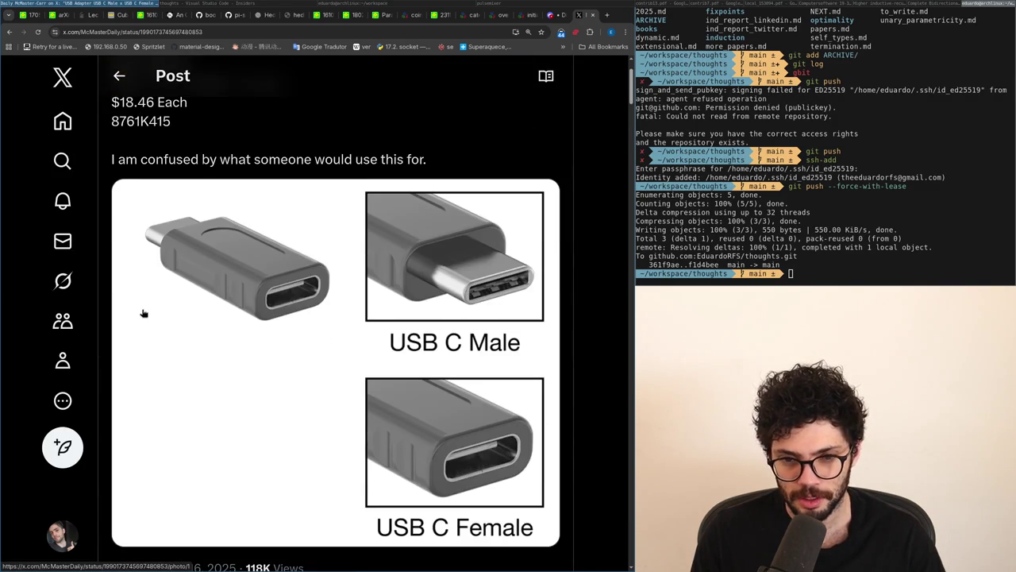
pyautogui.scroll(-8, 143, 312)
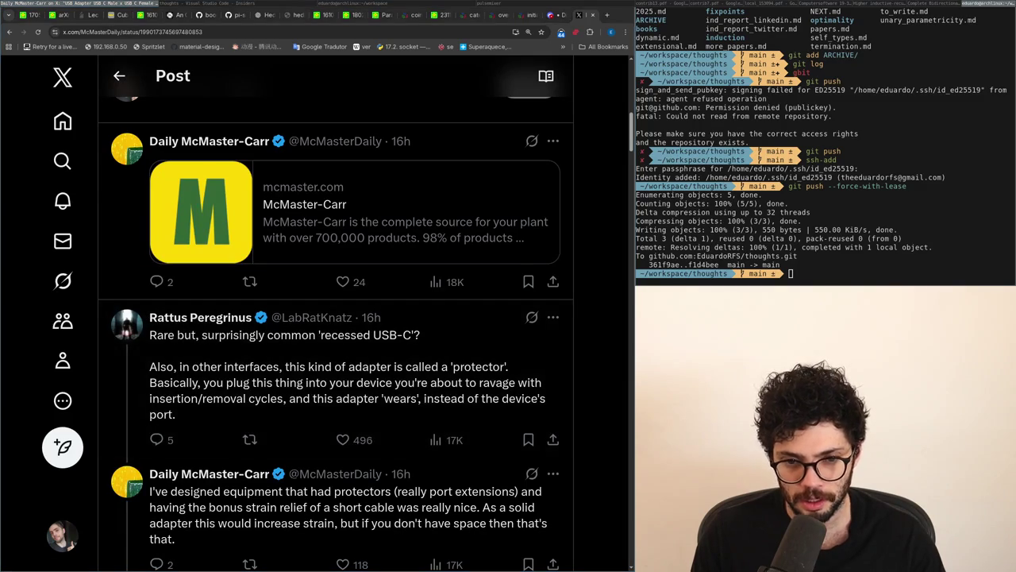
pyautogui.scroll(7, 261, 338)
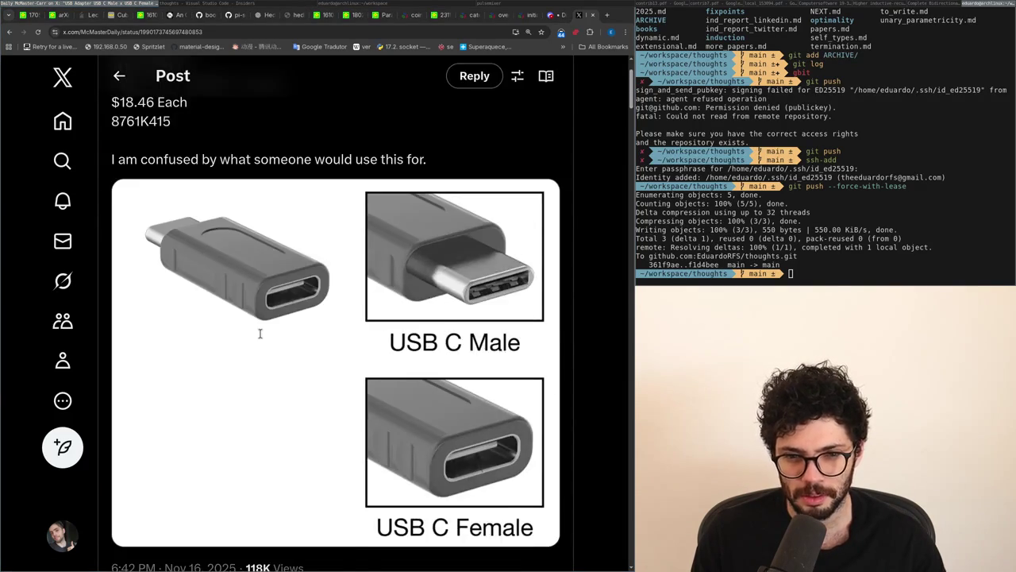
pyautogui.scroll(-5, 261, 337)
pyautogui.scroll(-3, 260, 338)
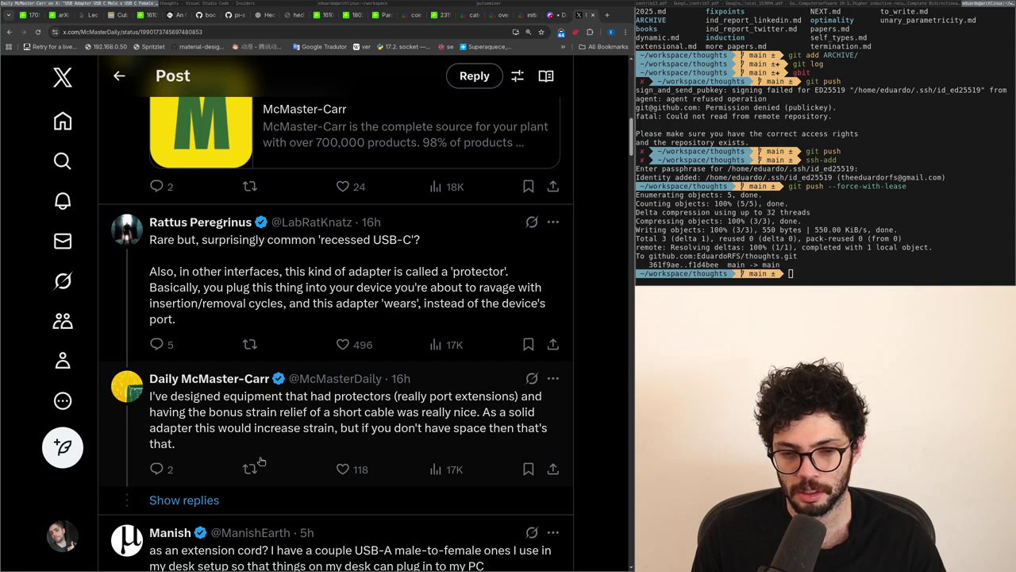
pyautogui.scroll(-2, 261, 461)
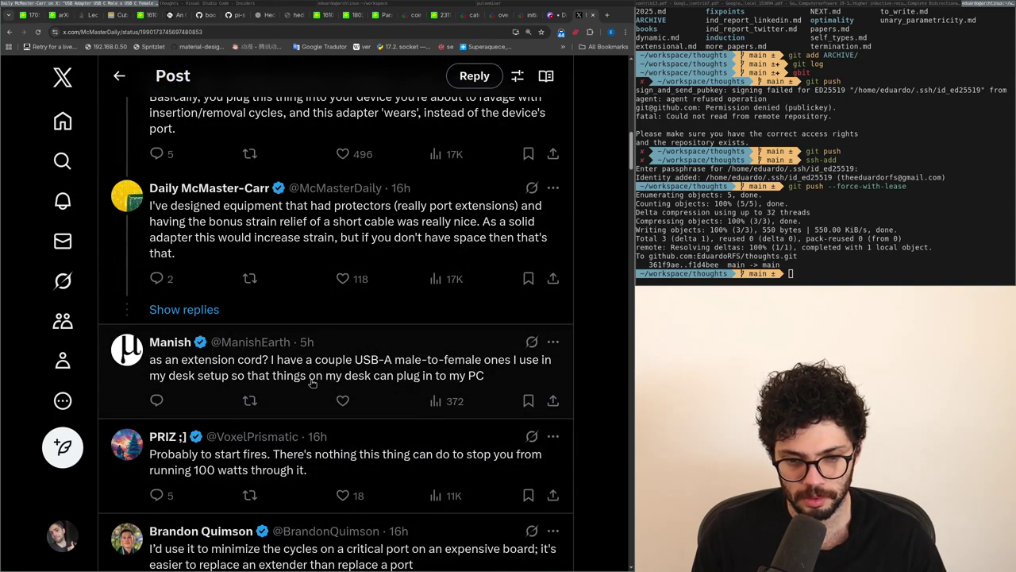
pyautogui.scroll(-2, 312, 382)
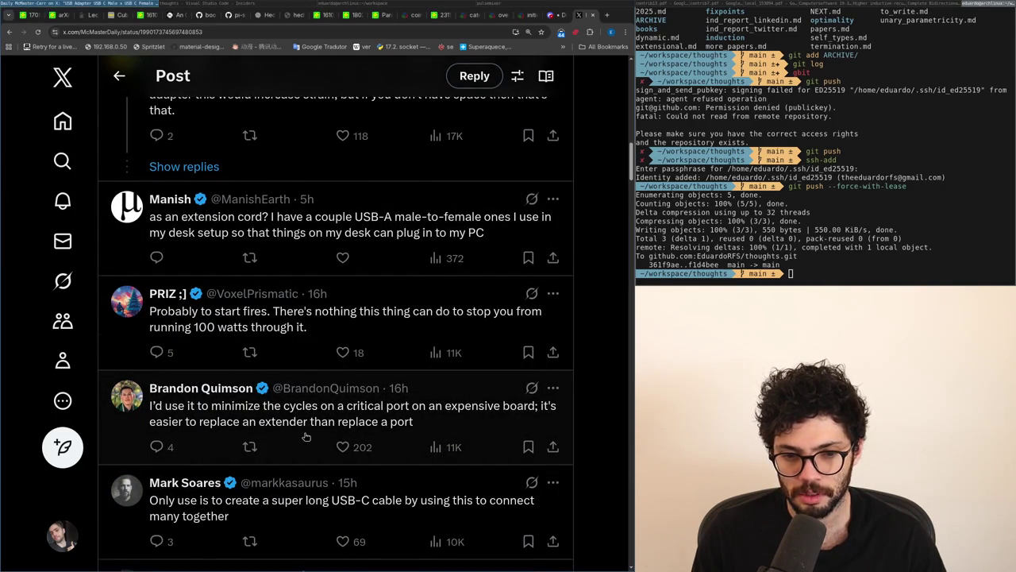
pyautogui.click(310, 427)
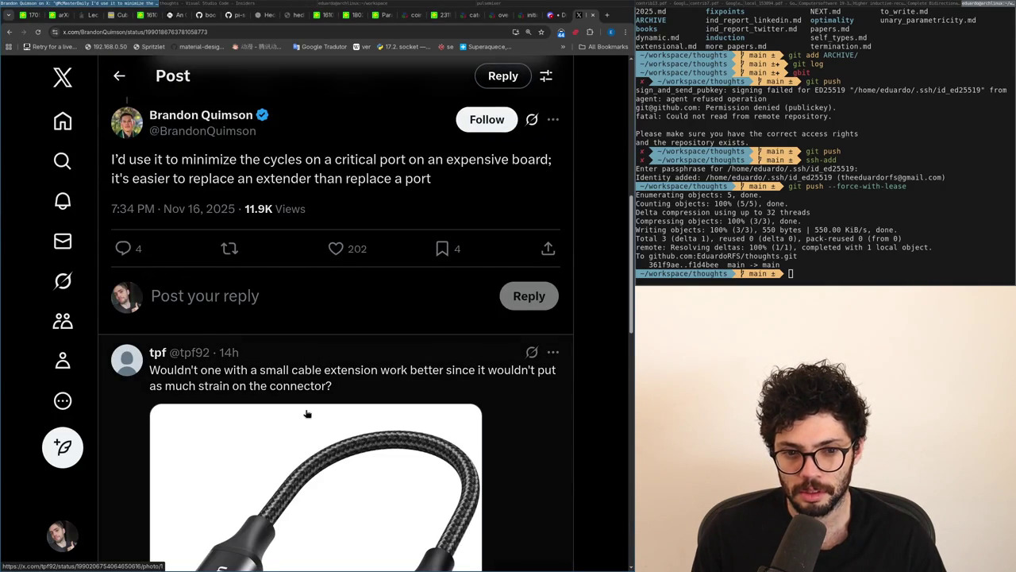
pyautogui.scroll(-2, 307, 413)
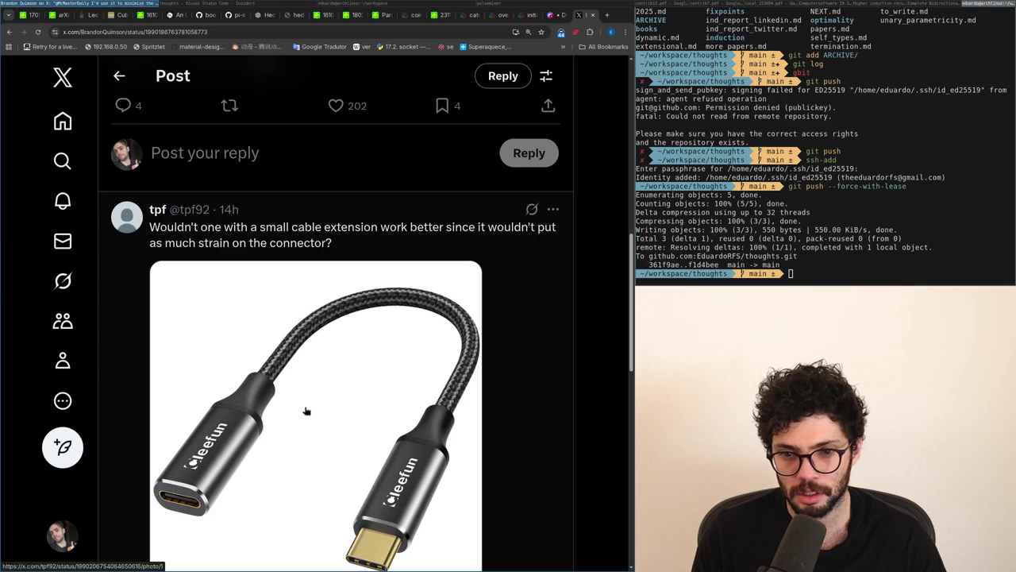
pyautogui.scroll(-3, 306, 410)
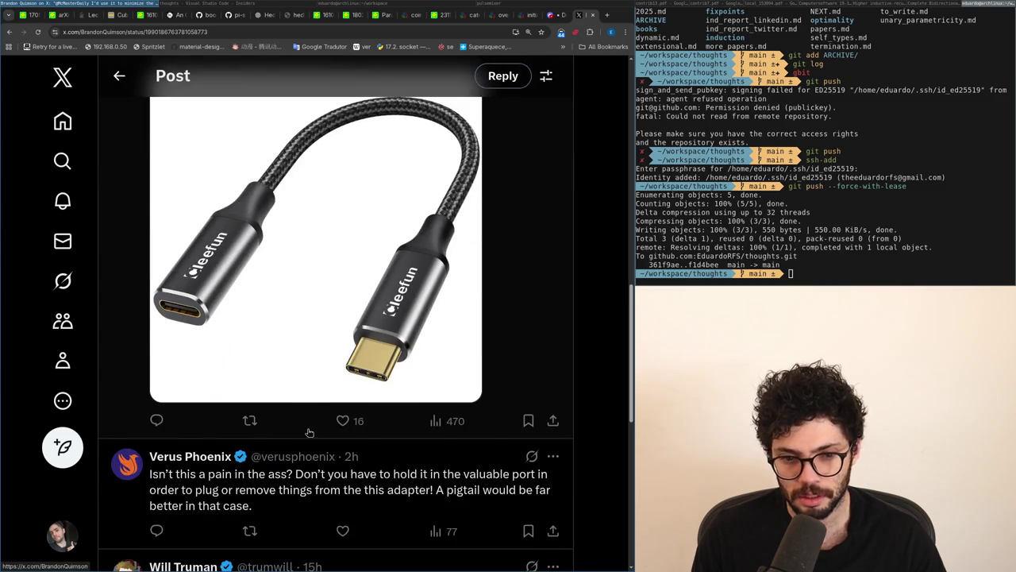
pyautogui.hotkey('alt', 'Left')
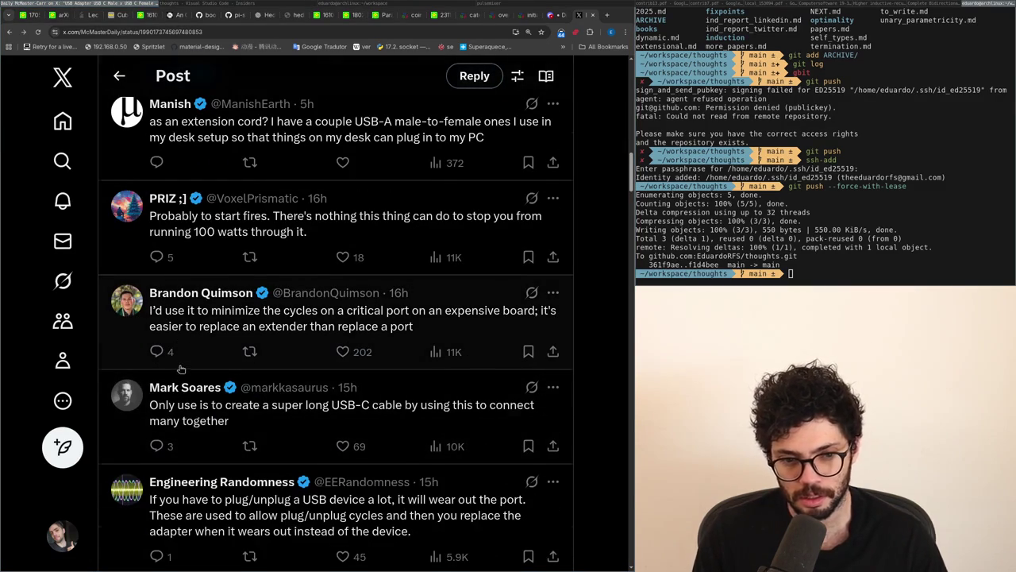
pyautogui.scroll(-6, 181, 366)
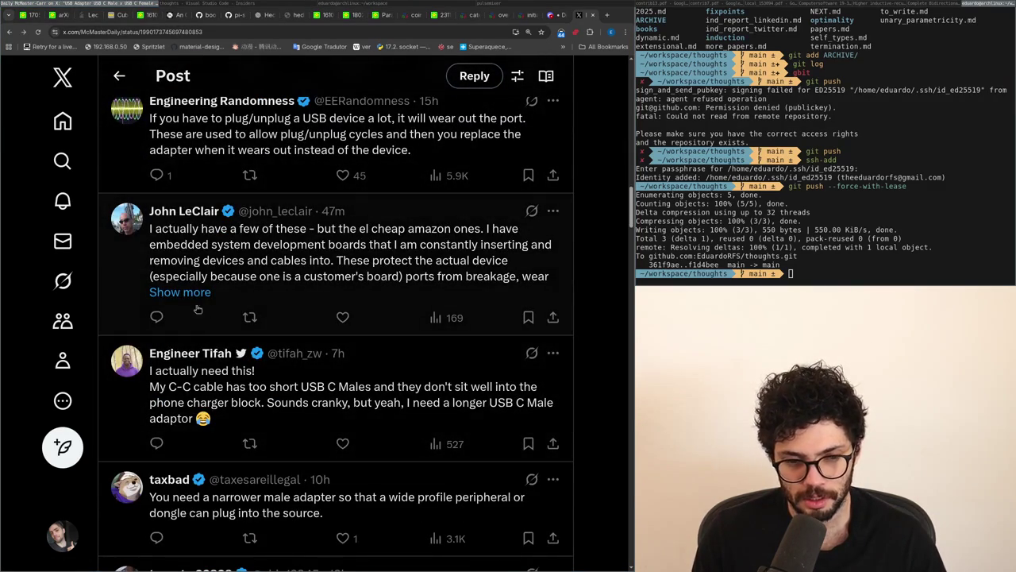
pyautogui.hotkey('alt', 'Left')
pyautogui.scroll(-3, 199, 309)
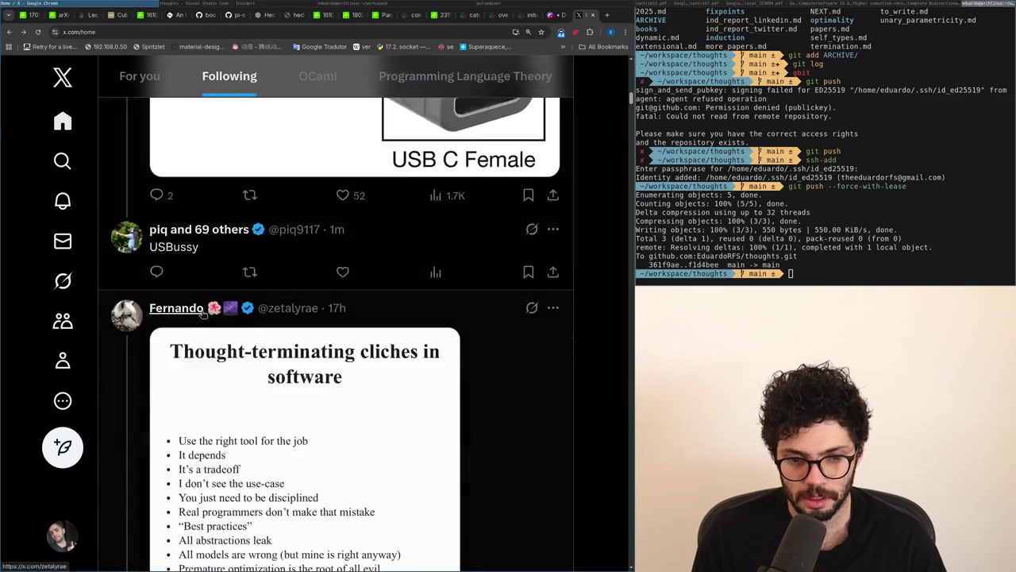
# Step: Repost the Thought-terminating cliches in software post and open it on its own page
pyautogui.scroll(-1, 201, 312)
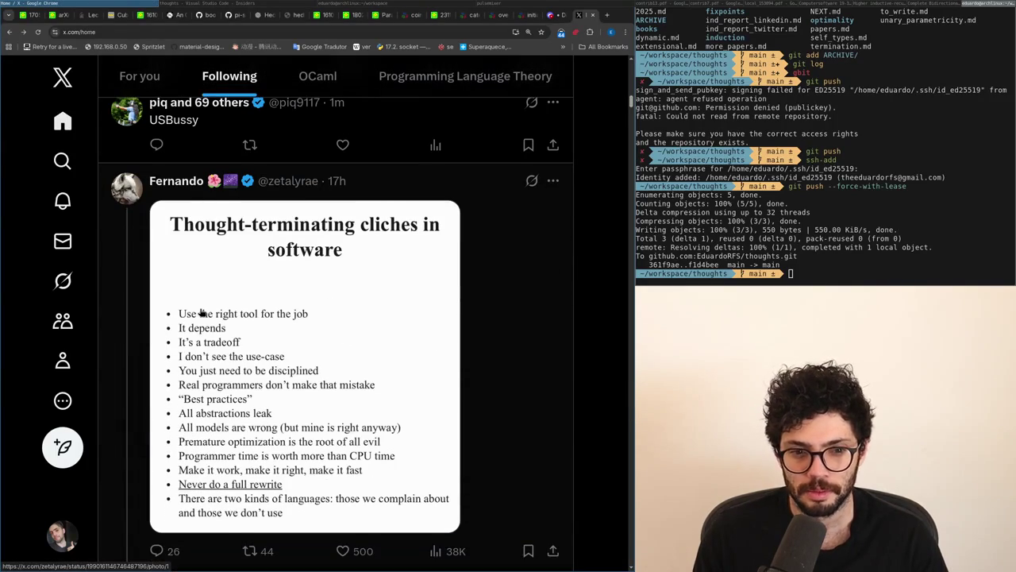
pyautogui.scroll(-1, 317, 295)
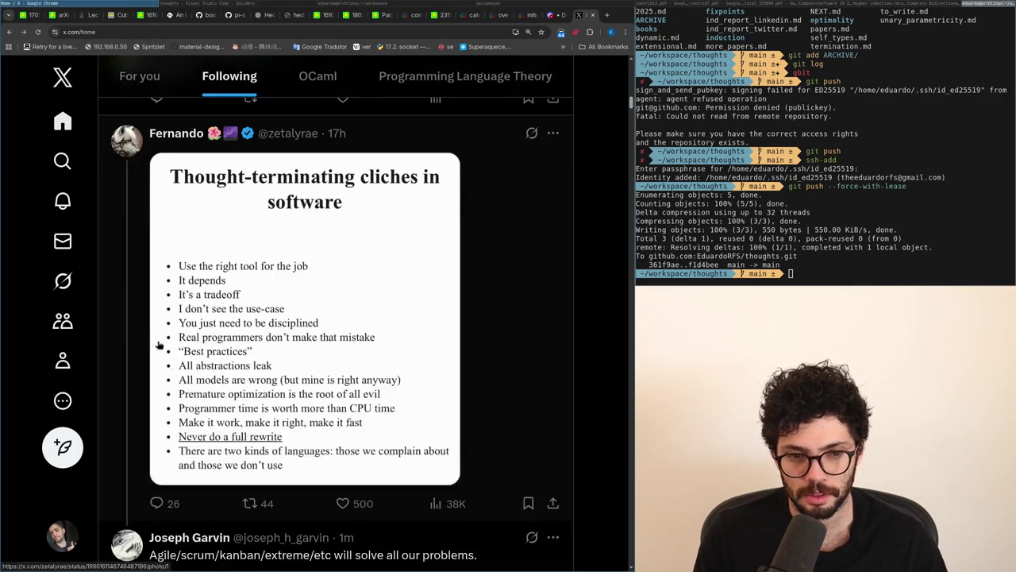
pyautogui.click(251, 503)
pyautogui.click(238, 513)
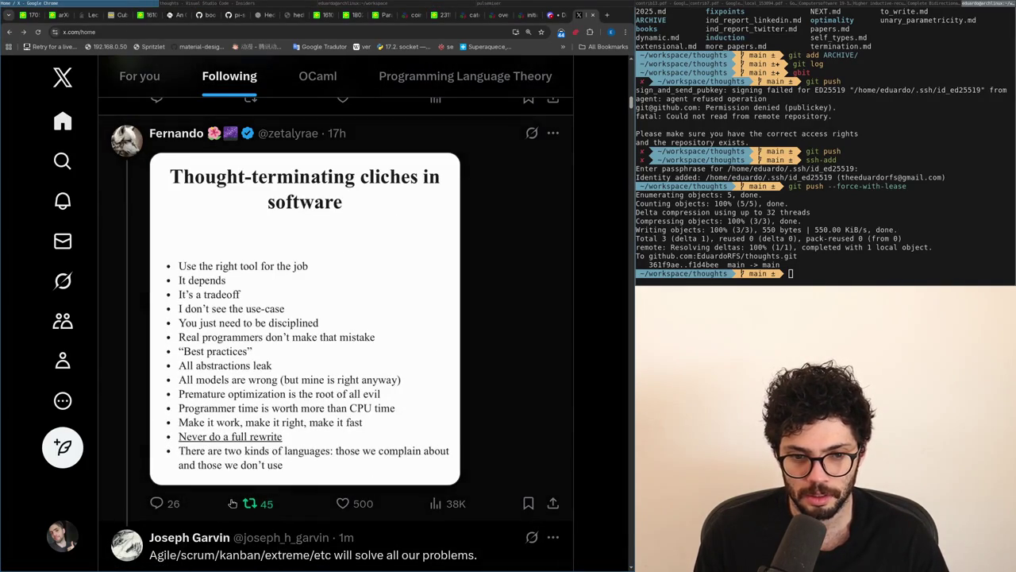
pyautogui.click(470, 429)
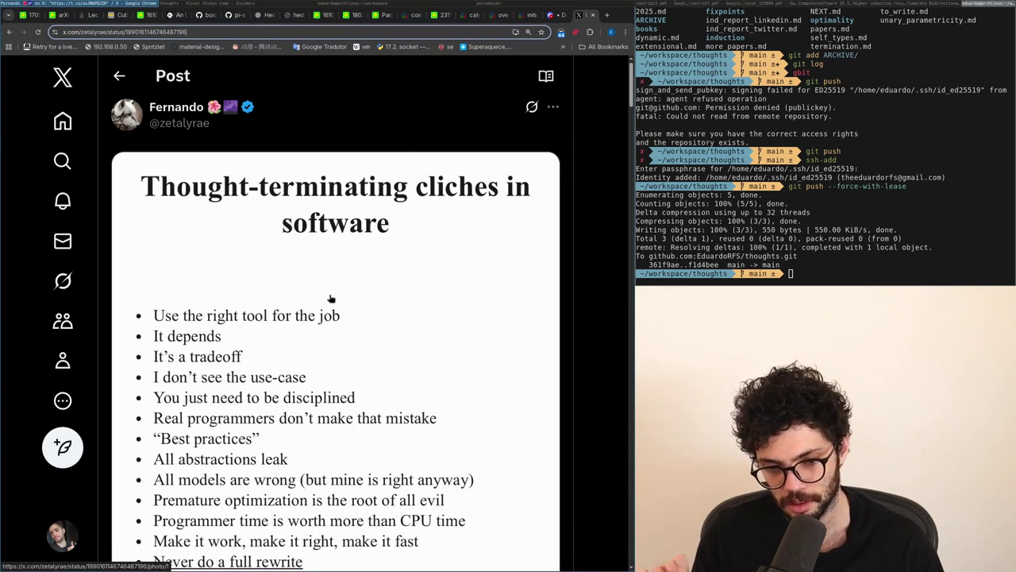
# Step: Reveal the cliches post's full address in the address bar, then return to the page
pyautogui.scroll(-2, 330, 301)
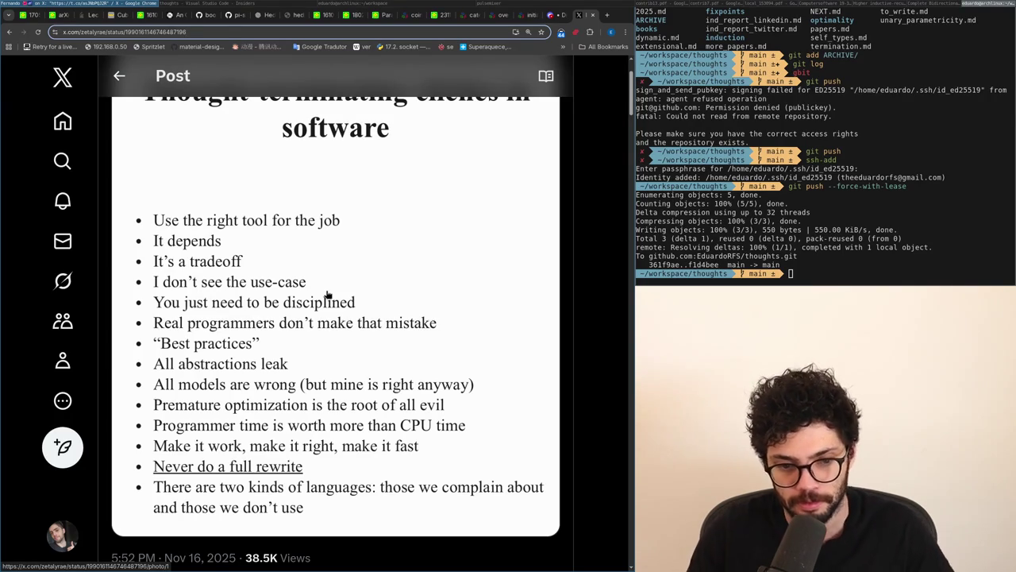
pyautogui.hotkey('ctrl', 'l')
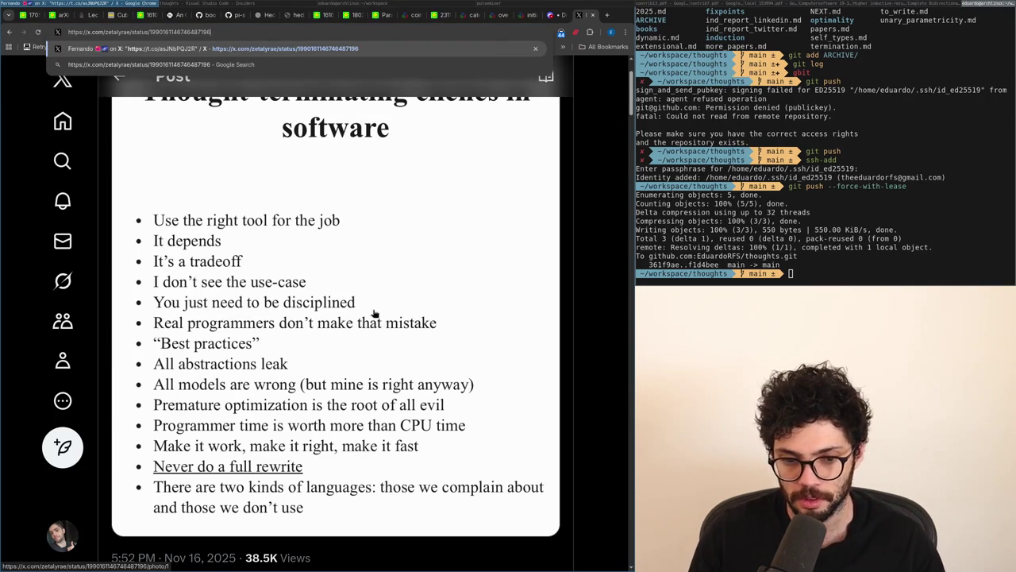
pyautogui.click(624, 346)
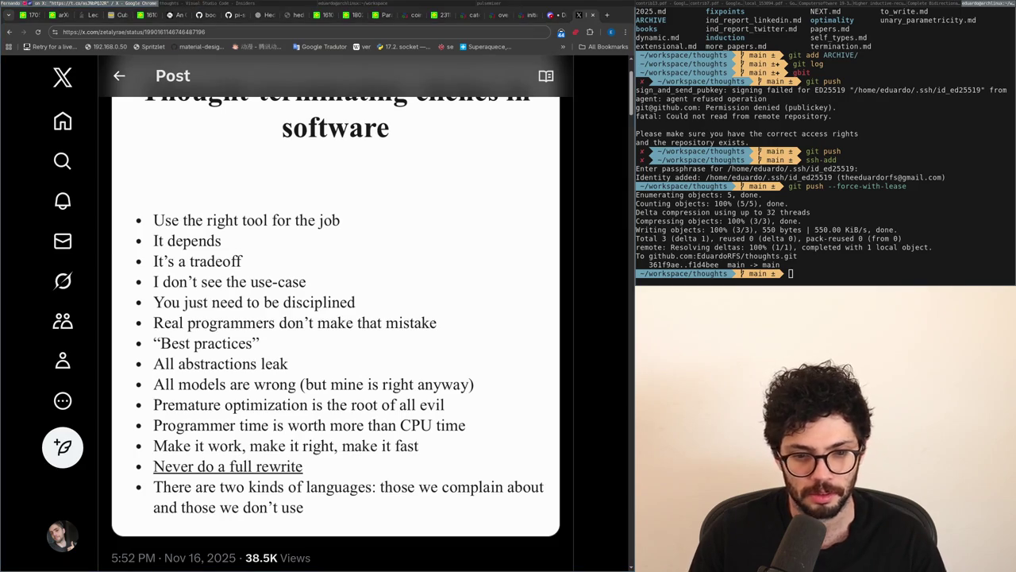
# Step: Scroll through the thread and expand the hidden replies under 'Not a cliche'
pyautogui.scroll(-6, 318, 293)
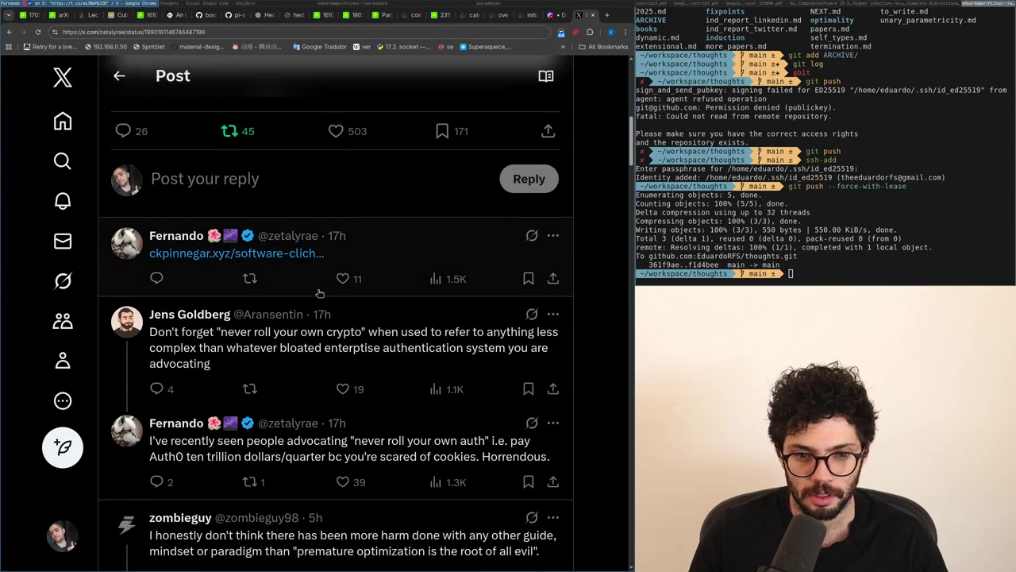
pyautogui.scroll(1, 318, 293)
pyautogui.scroll(-5, 318, 293)
pyautogui.scroll(5, 318, 293)
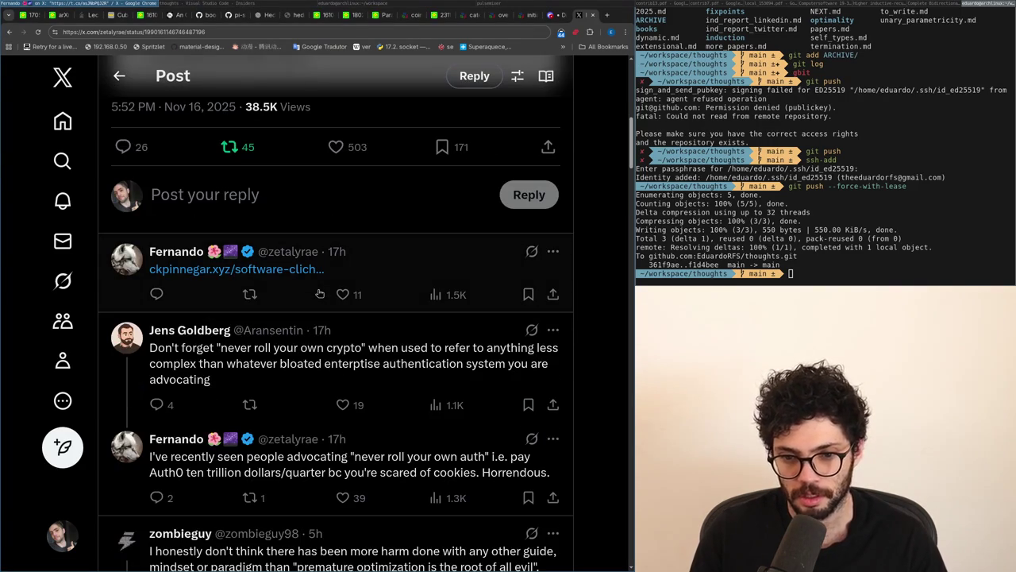
pyautogui.scroll(1, 319, 293)
pyautogui.scroll(-1, 319, 293)
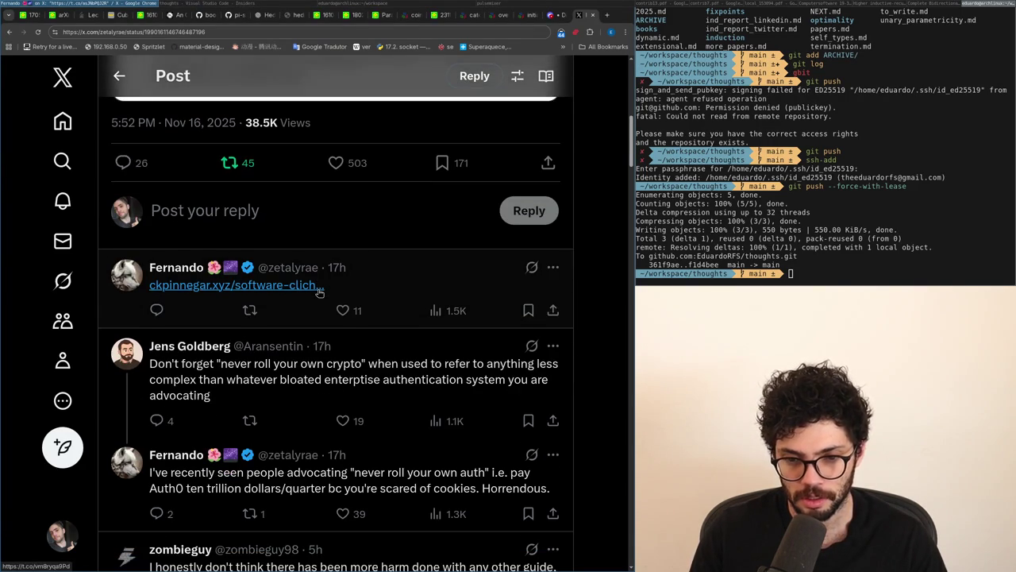
pyautogui.scroll(-1, 319, 293)
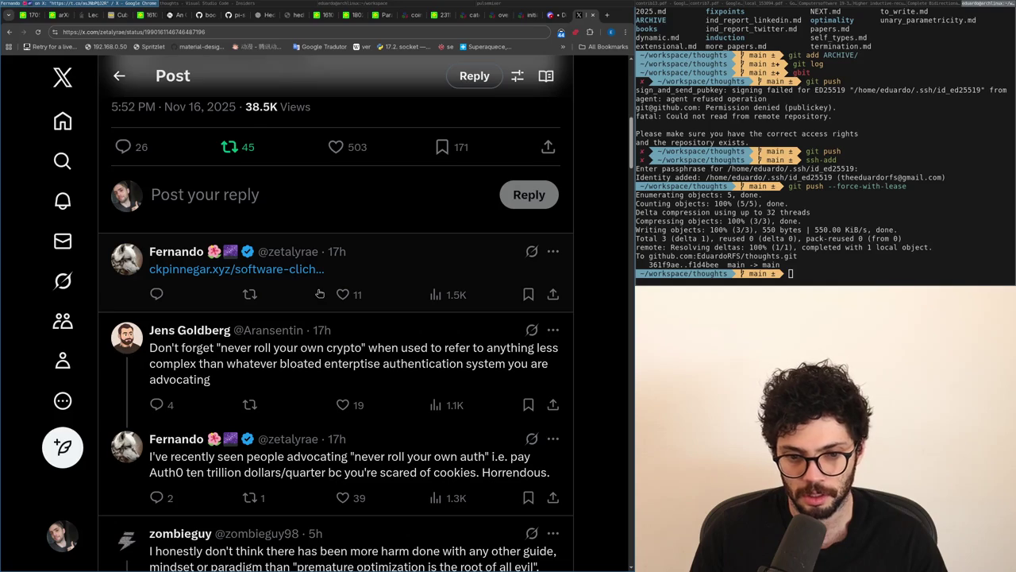
pyautogui.scroll(-4, 319, 294)
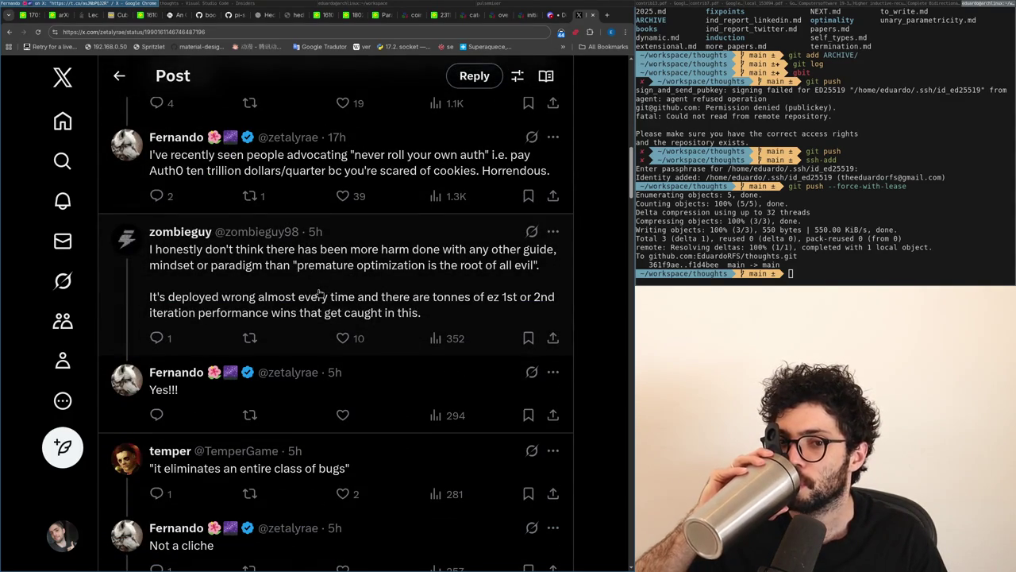
pyautogui.scroll(-1, 320, 293)
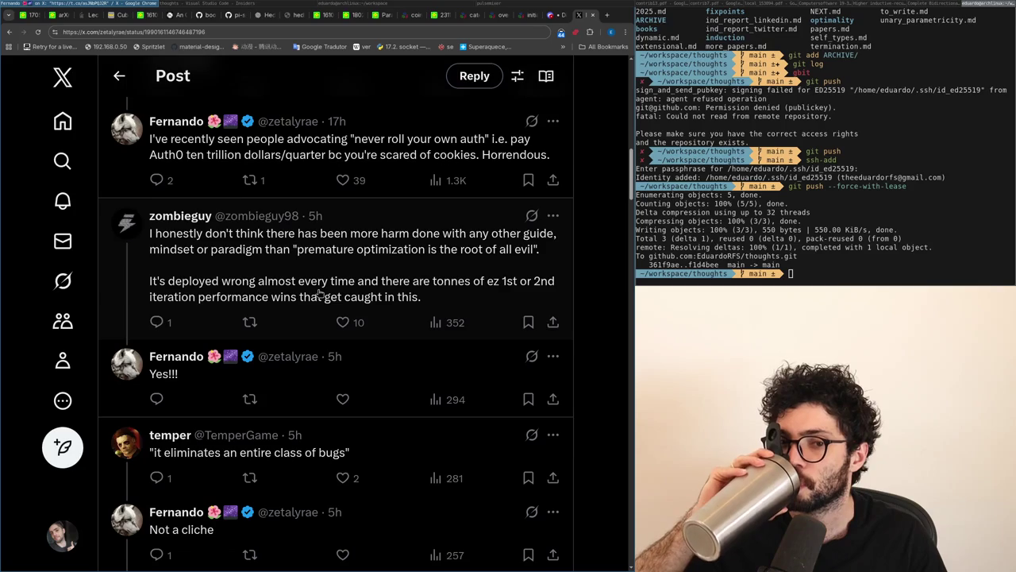
pyautogui.scroll(-2, 319, 293)
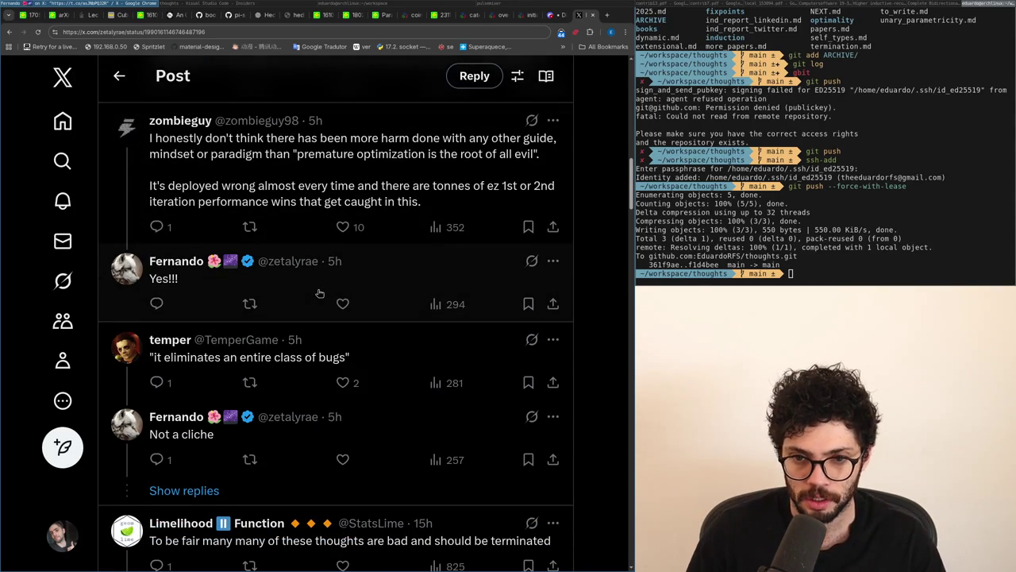
pyautogui.scroll(-2, 319, 293)
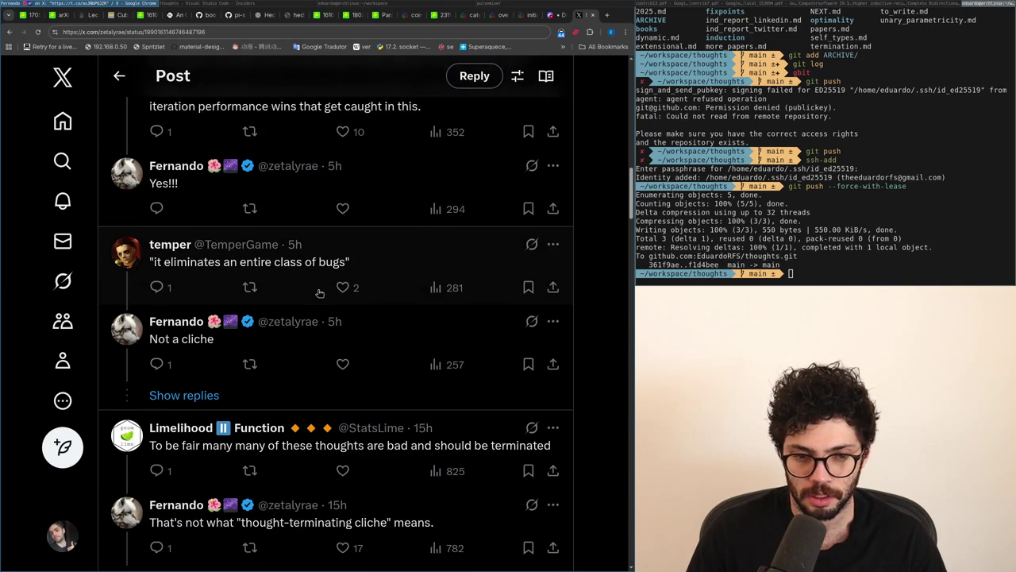
pyautogui.click(214, 397)
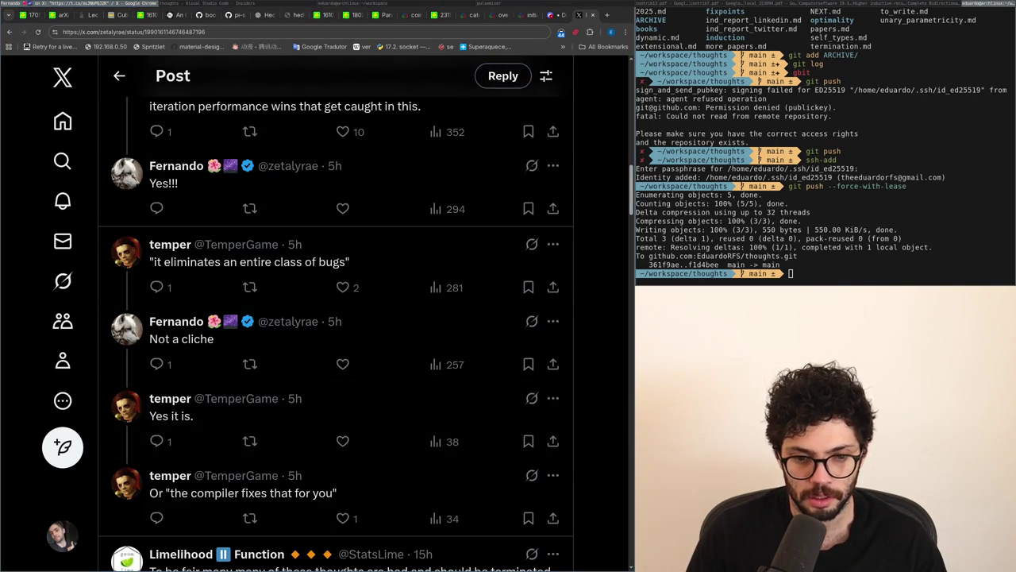
# Step: Load the remaining hidden replies in the cliches thread
pyautogui.scroll(-3, 208, 388)
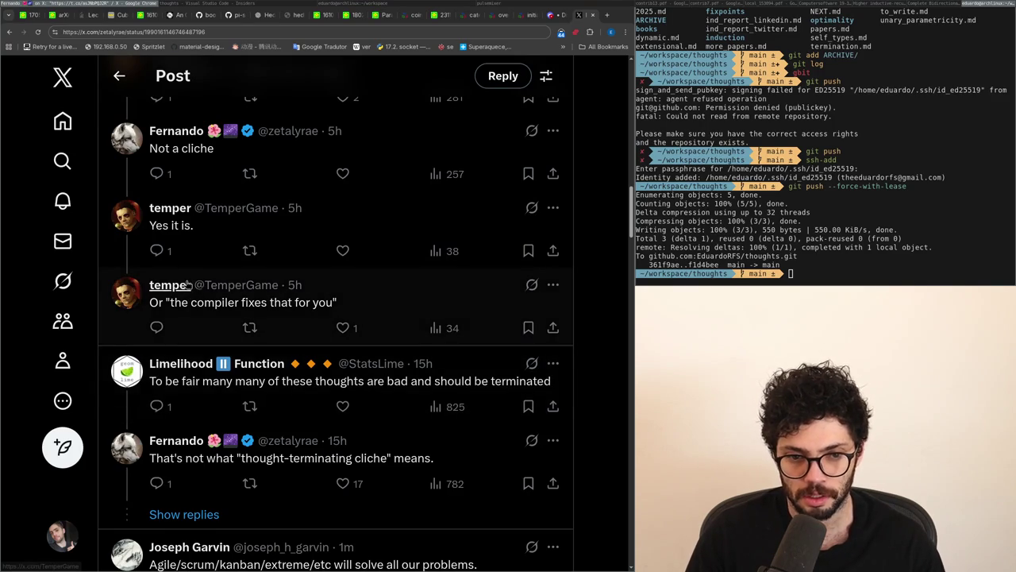
pyautogui.moveTo(184, 285)
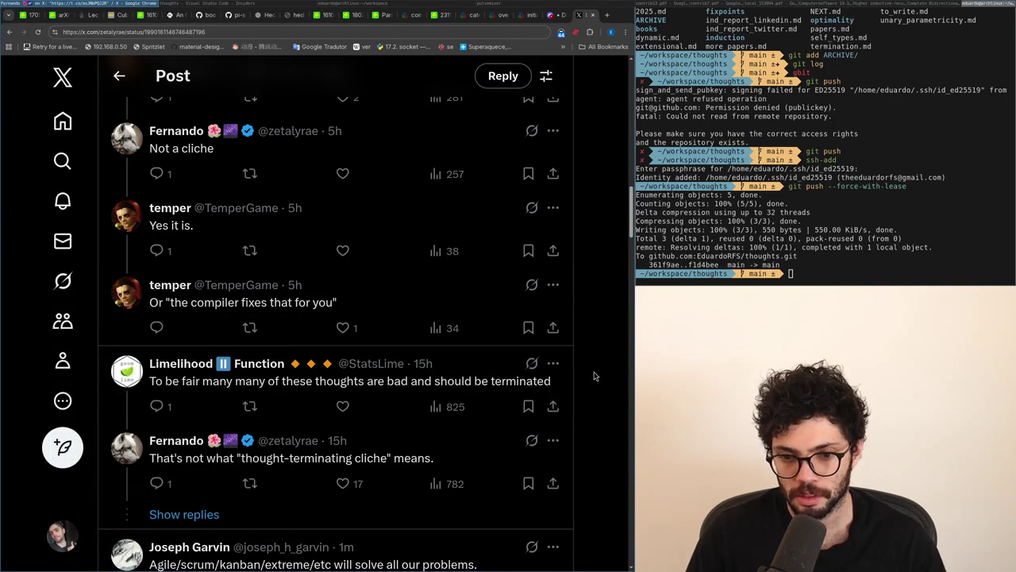
pyautogui.scroll(-1, 594, 375)
pyautogui.click(367, 467)
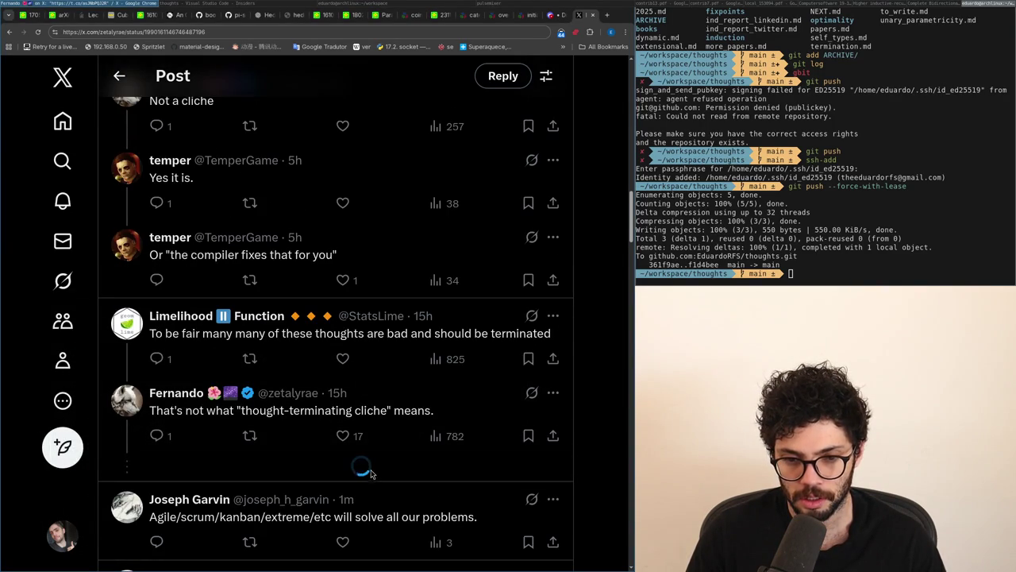
pyautogui.scroll(-5, 369, 462)
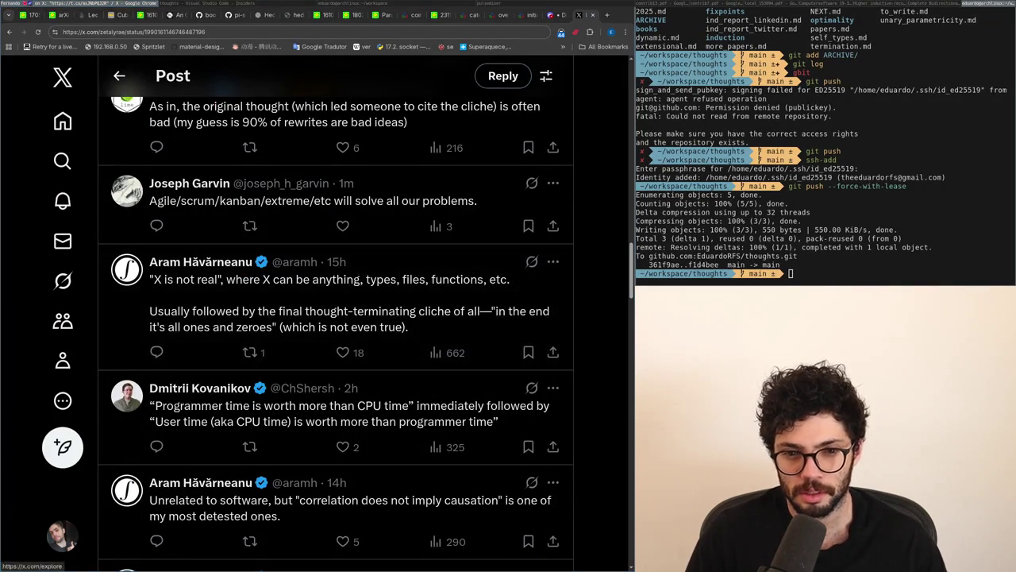
# Step: Repost the 'X is not real' reply after viewing it on its own page
pyautogui.moveTo(241, 327); pyautogui.dragTo(226, 313)
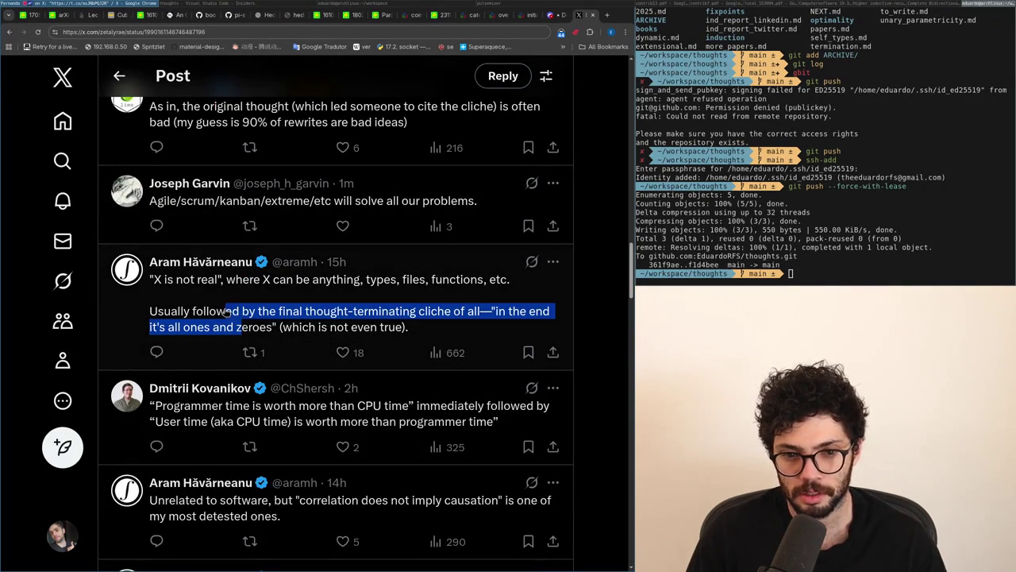
pyautogui.click(580, 310)
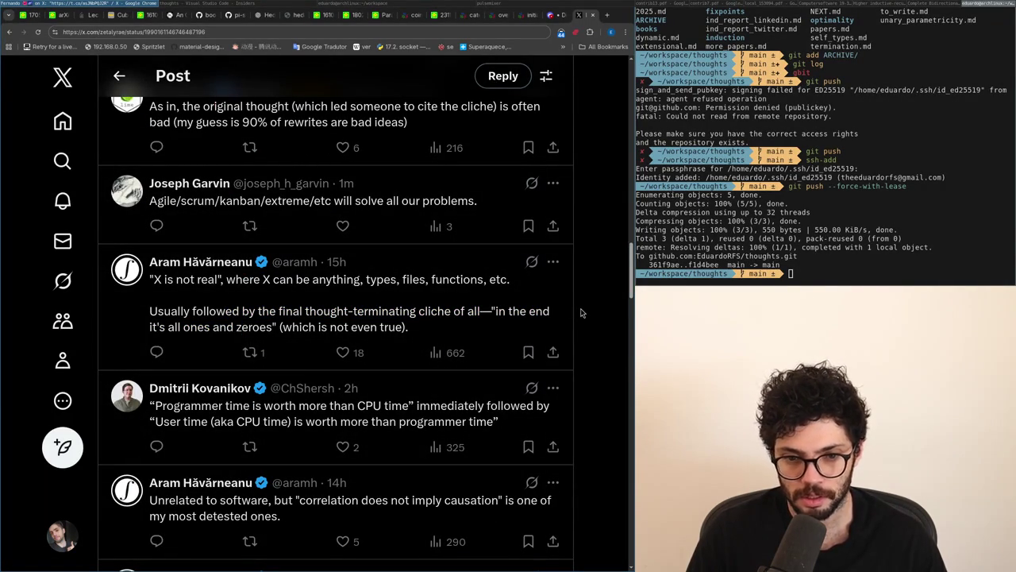
pyautogui.click(449, 308)
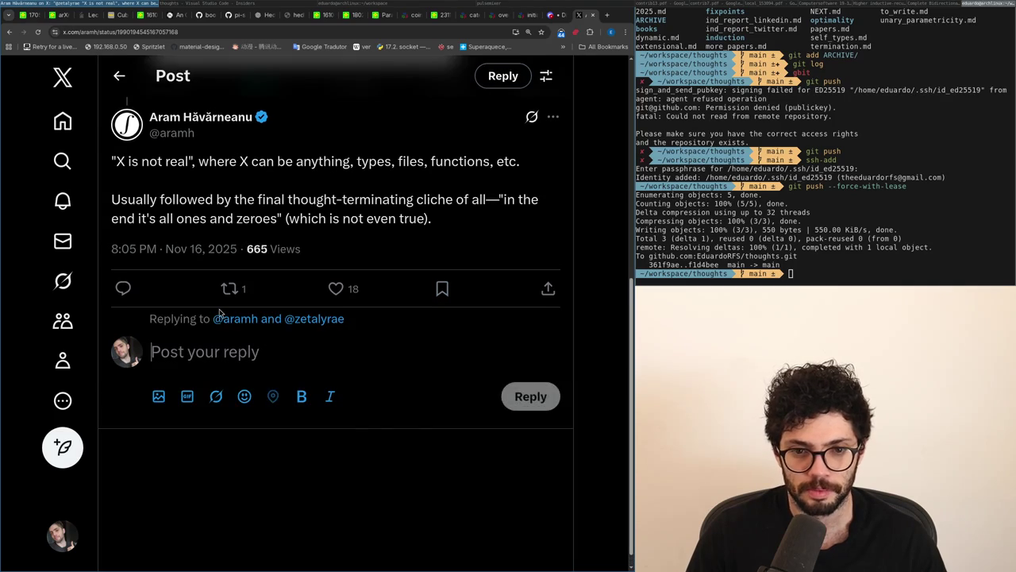
pyautogui.hotkey('alt', 'Left')
pyautogui.click(250, 352)
pyautogui.click(234, 359)
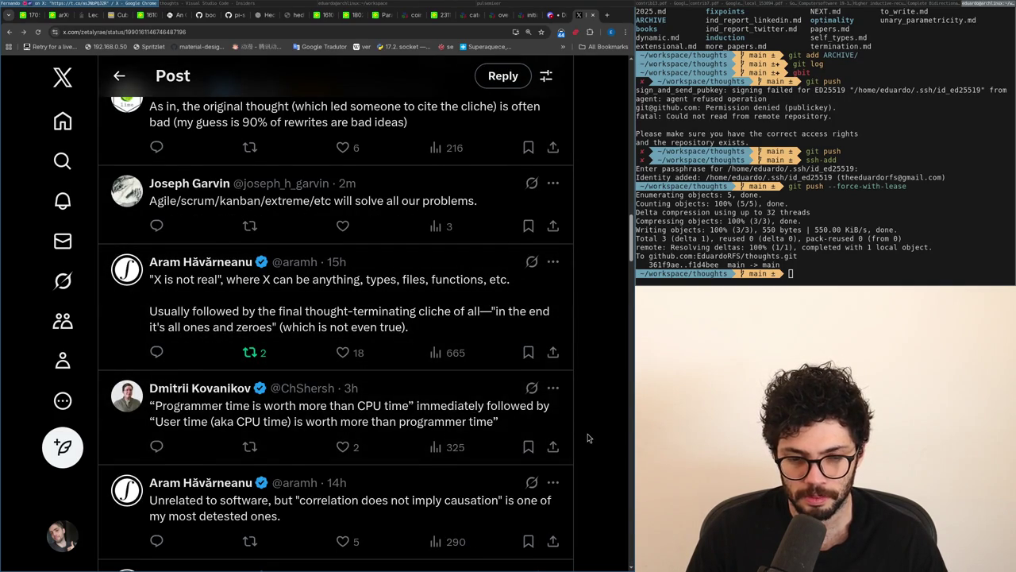
# Step: Open the 'it depends' reply on its own page and expand its reply box
pyautogui.scroll(-1, 588, 439)
pyautogui.scroll(-1, 606, 445)
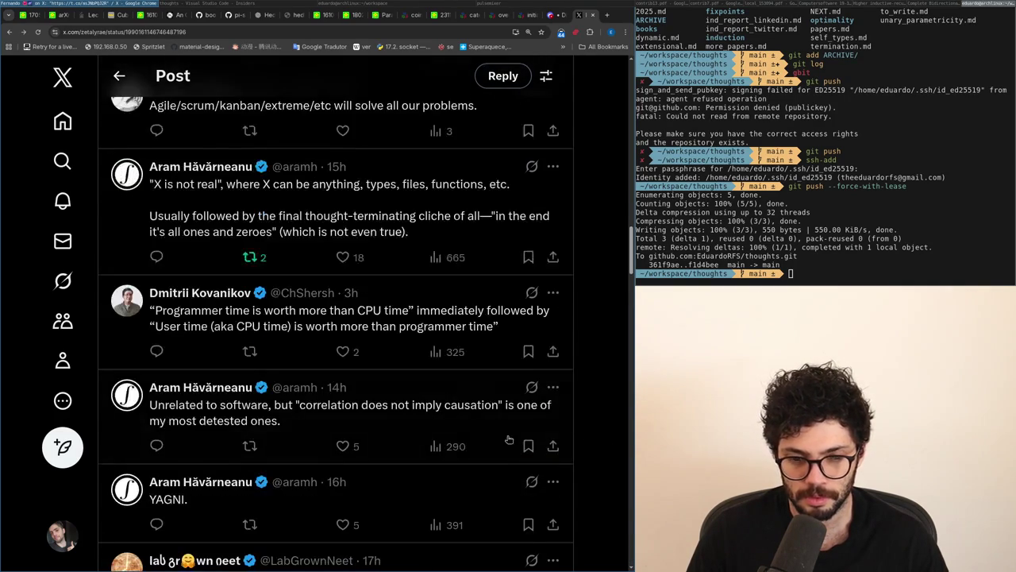
pyautogui.moveTo(293, 409); pyautogui.dragTo(229, 401)
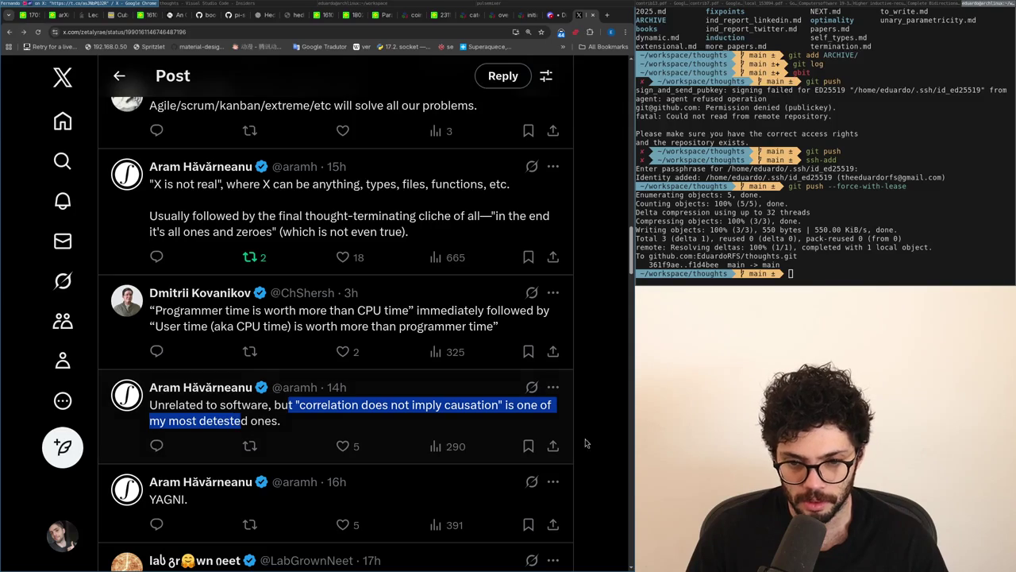
pyautogui.click(604, 448)
pyautogui.scroll(-3, 602, 445)
pyautogui.scroll(-2, 601, 442)
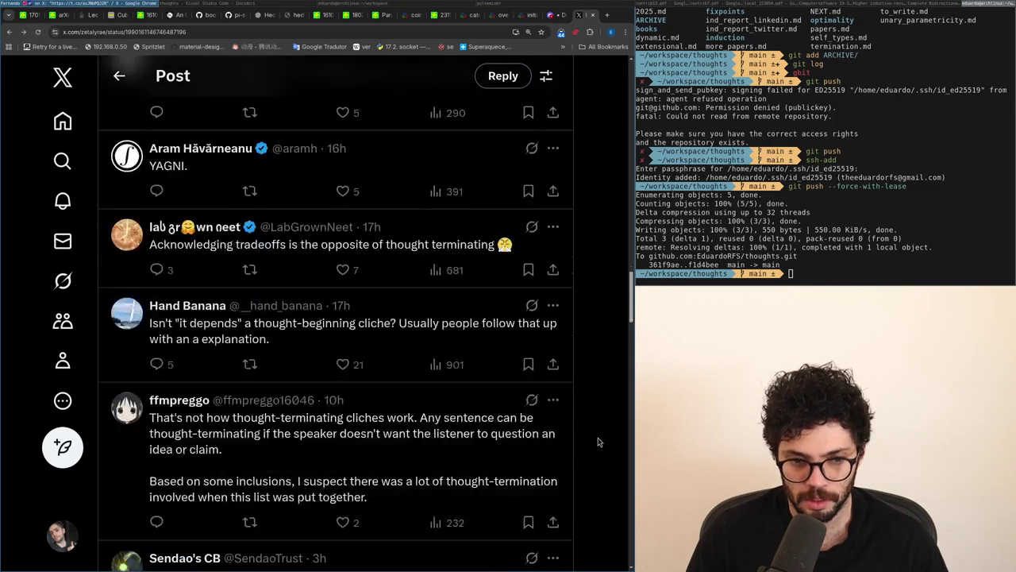
pyautogui.click(336, 343)
pyautogui.click(311, 292)
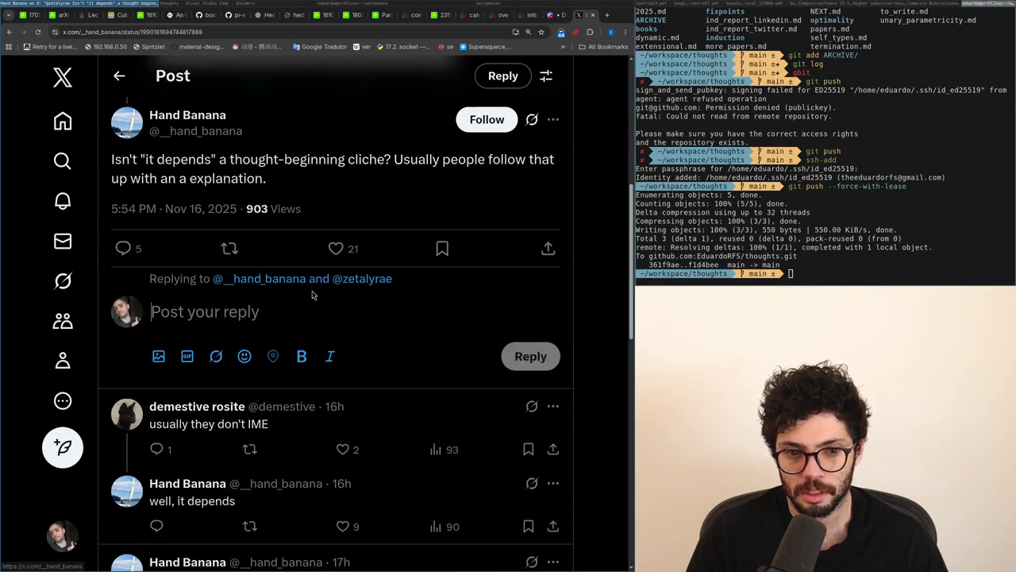
pyautogui.scroll(-5, 254, 317)
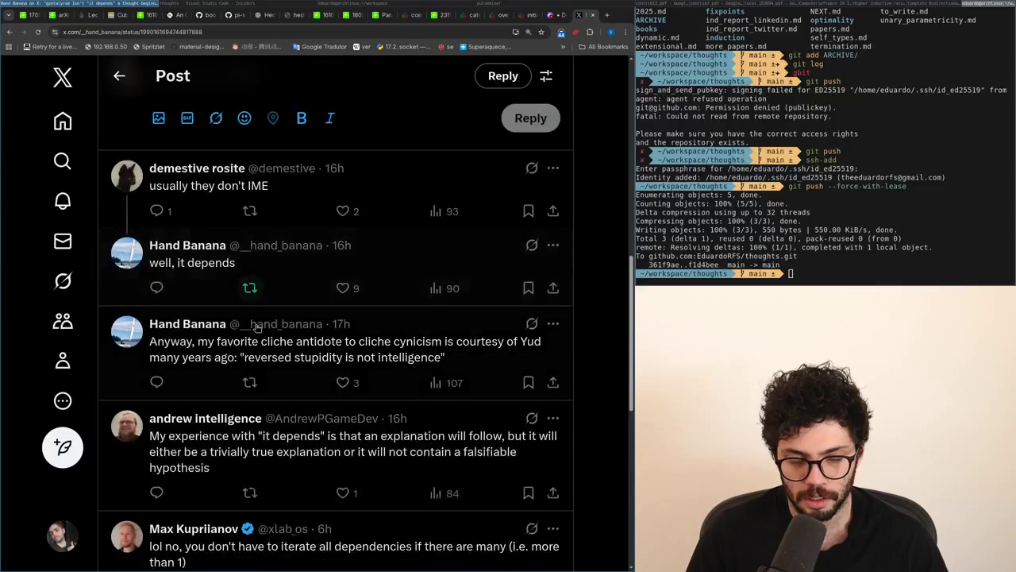
pyautogui.scroll(5, 250, 334)
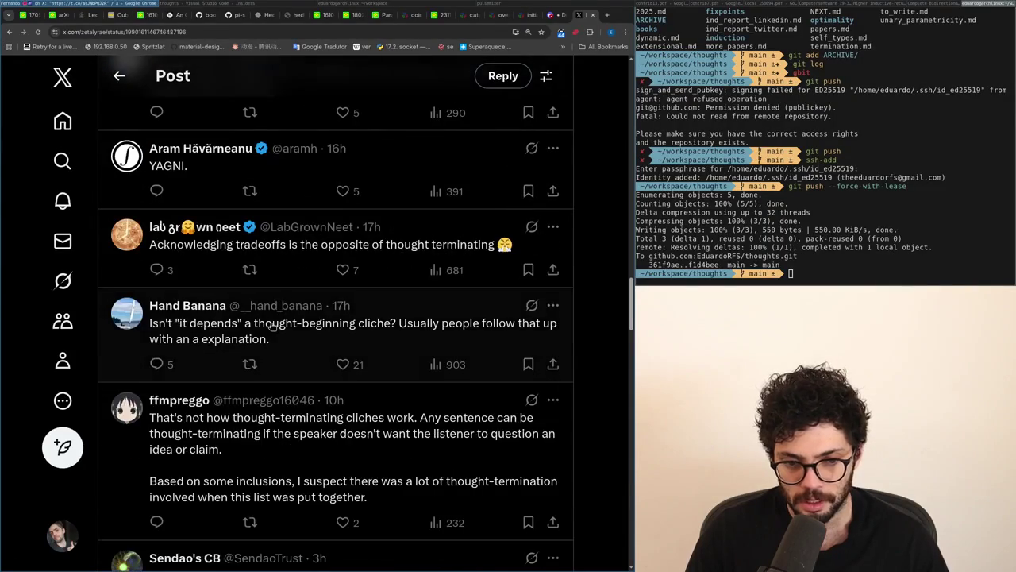
pyautogui.hotkey('alt', 'Tab')
pyautogui.hotkey('alt', 'Tab')
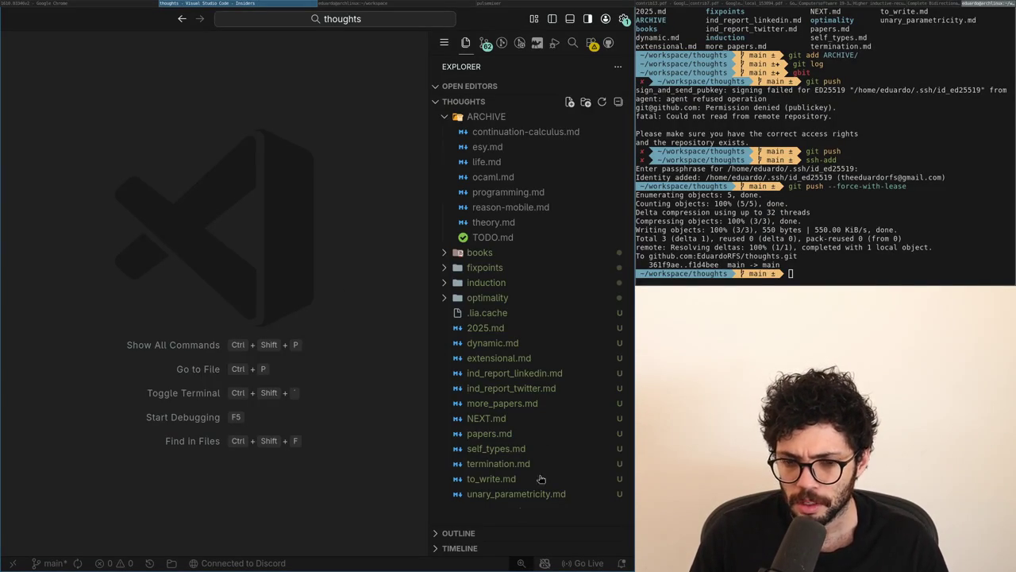
# Step: Start a new file in the thoughts workspace folder from its context menu
pyautogui.rightClick(481, 509)
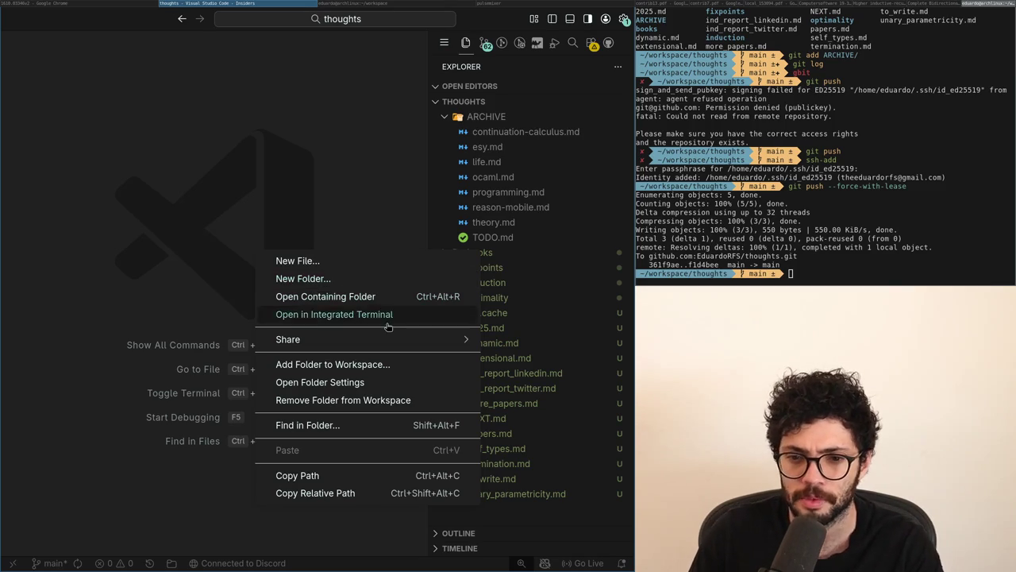
pyautogui.click(189, 286)
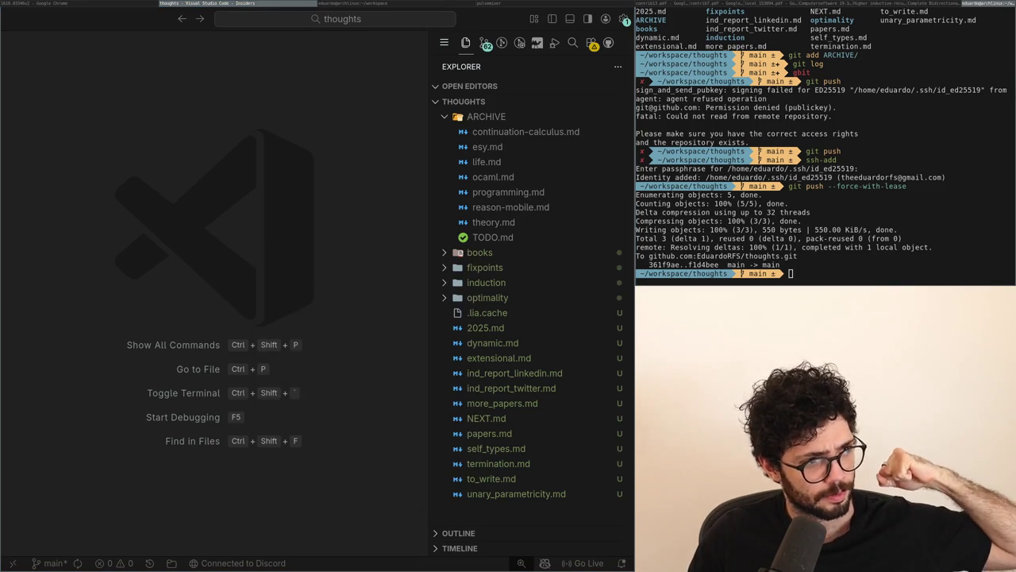
pyautogui.rightClick(481, 506)
pyautogui.click(327, 262)
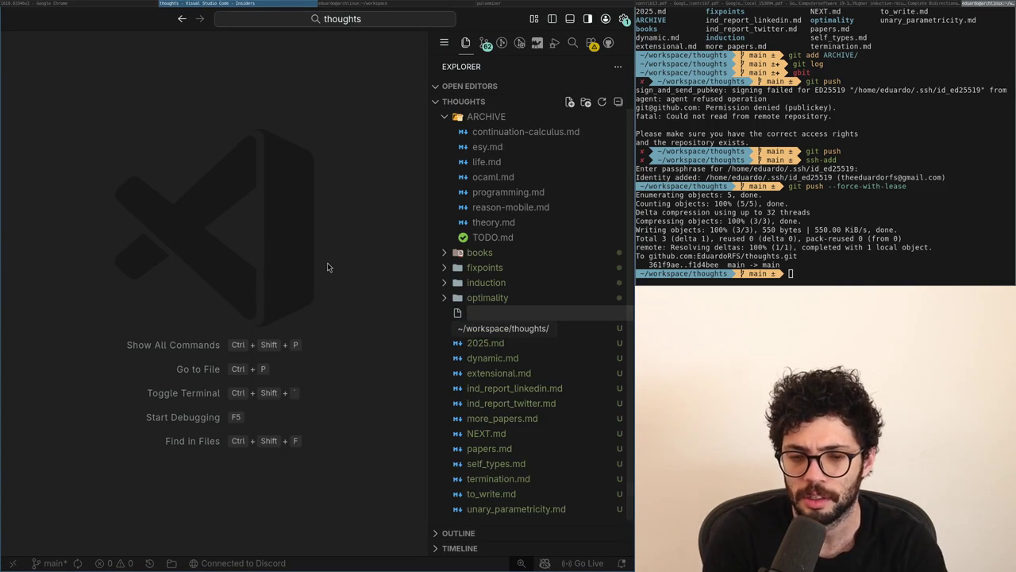
# Step: Name the file lambda.md after trying several names, then begin it with a '#' marker
pyautogui.write('untyped')
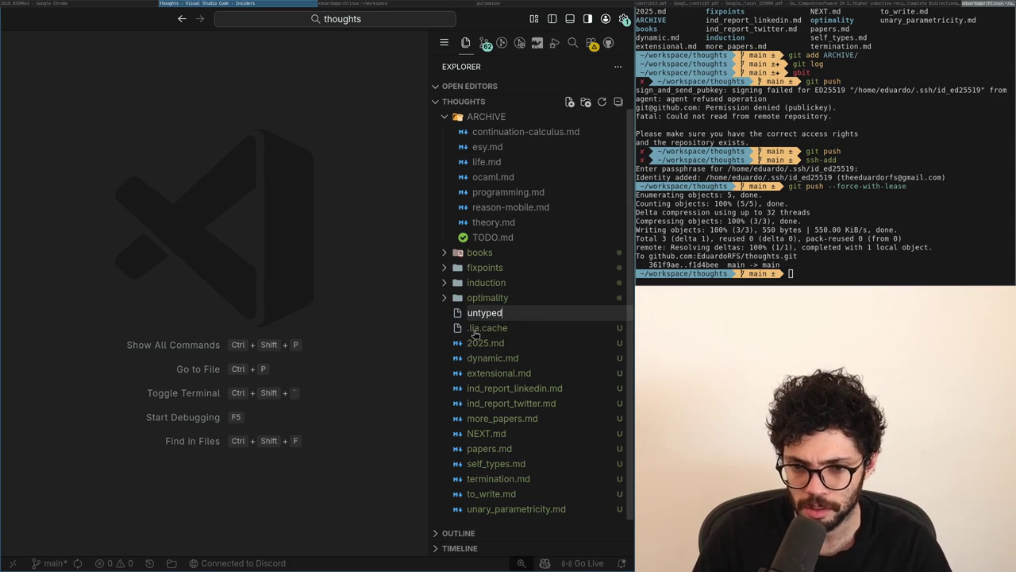
pyautogui.write('/')
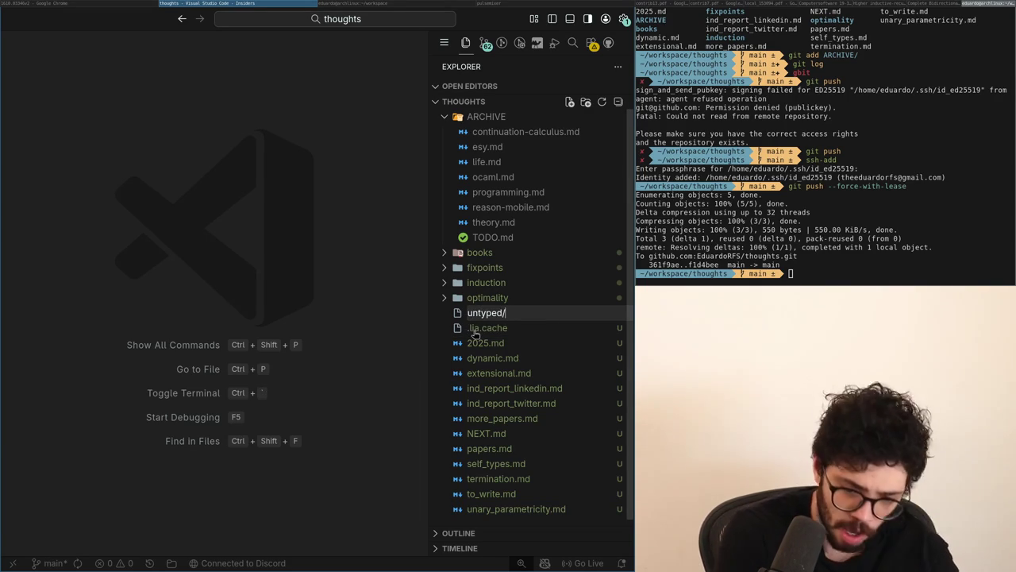
pyautogui.hotkey('ctrl', 'a')
pyautogui.write('runtime')
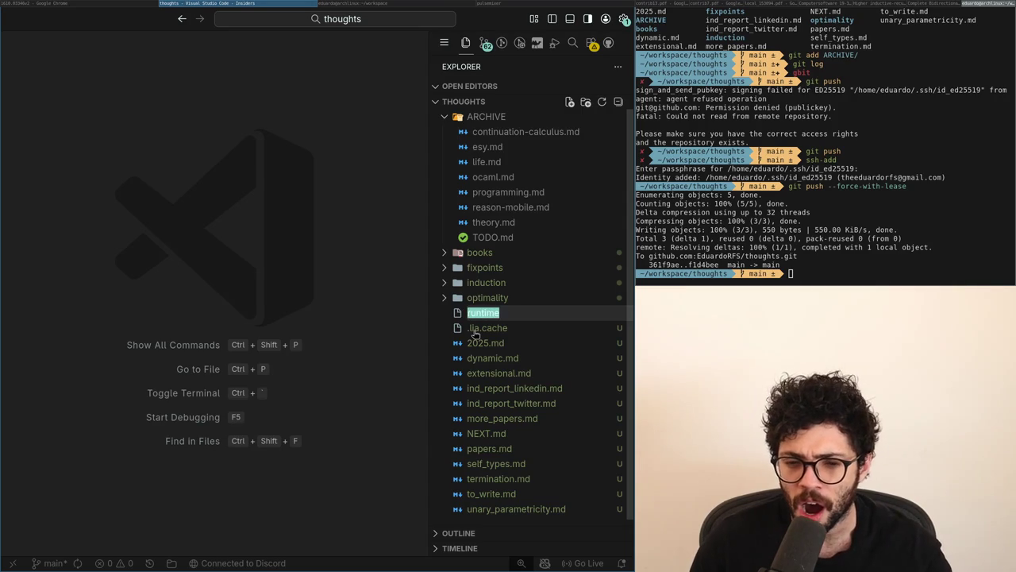
pyautogui.press('BackSpace')
pyautogui.write('run')
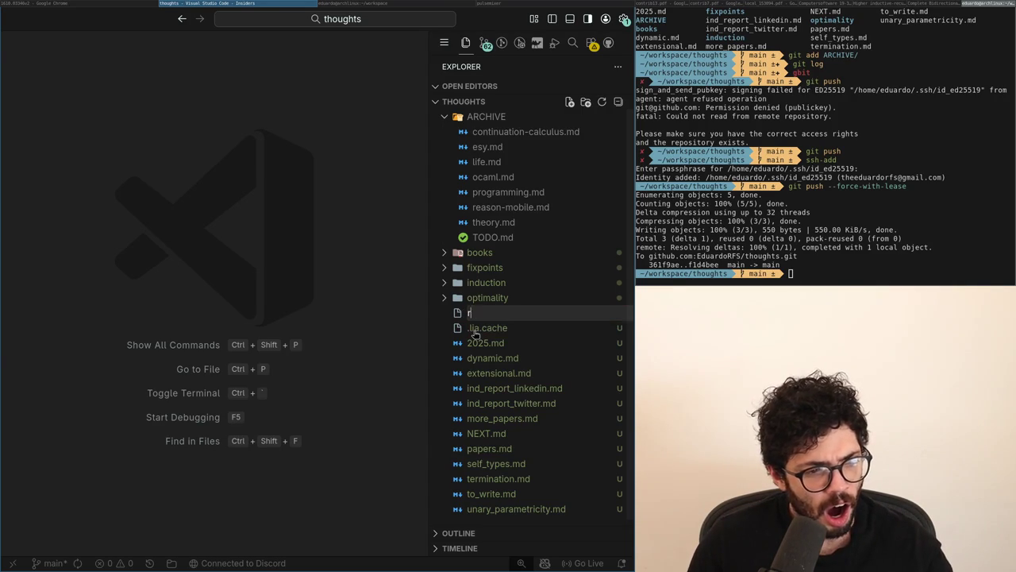
pyautogui.press('BackSpace')
pyautogui.press('BackSpace')
pyautogui.press('BackSpace')
pyautogui.write('evaluation')
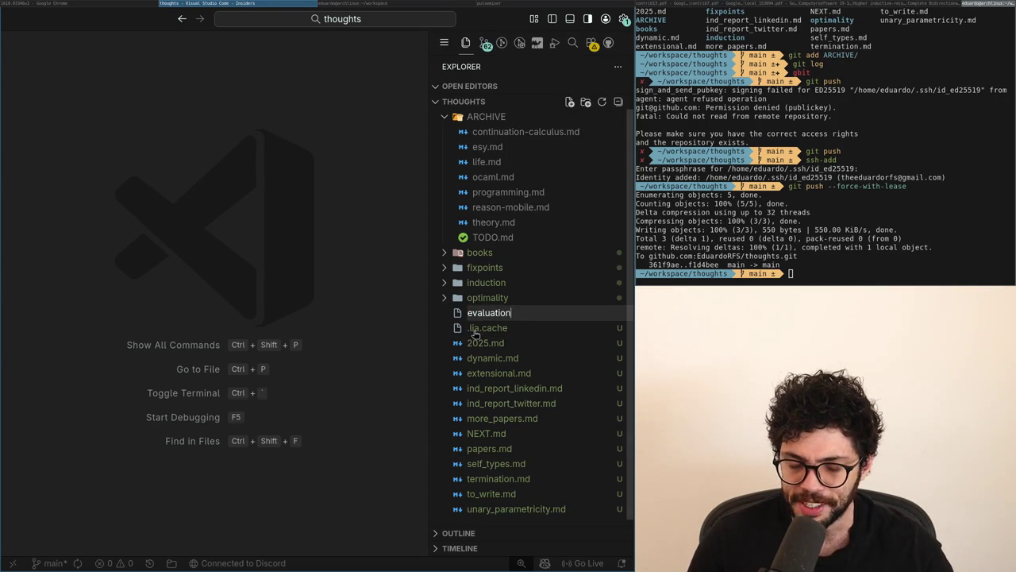
pyautogui.hotkey('ctrl', 'BackSpace')
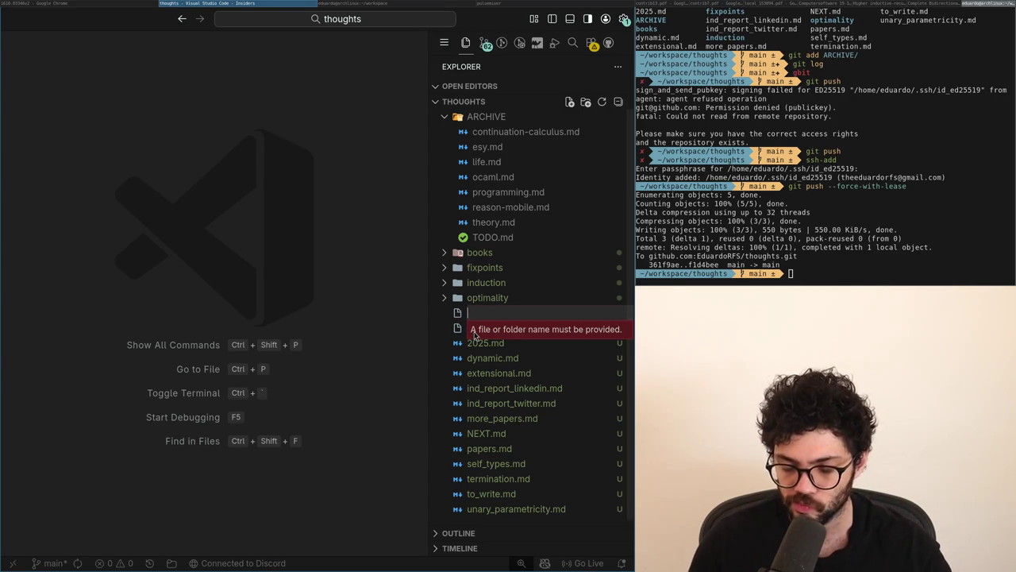
pyautogui.write('lambda.md')
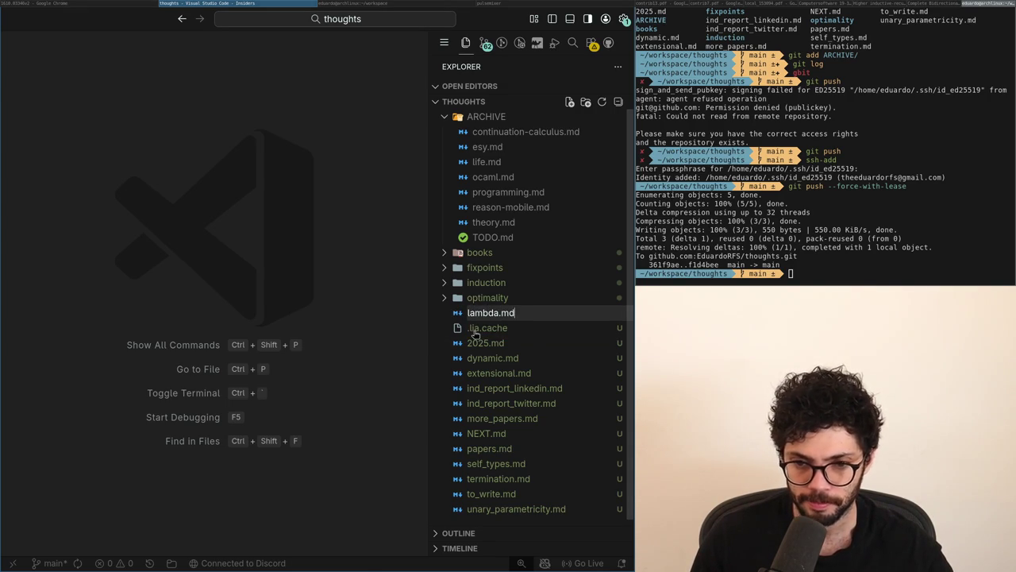
pyautogui.press('Return')
pyautogui.hotkey('ctrl', 'b')
pyautogui.write('#')
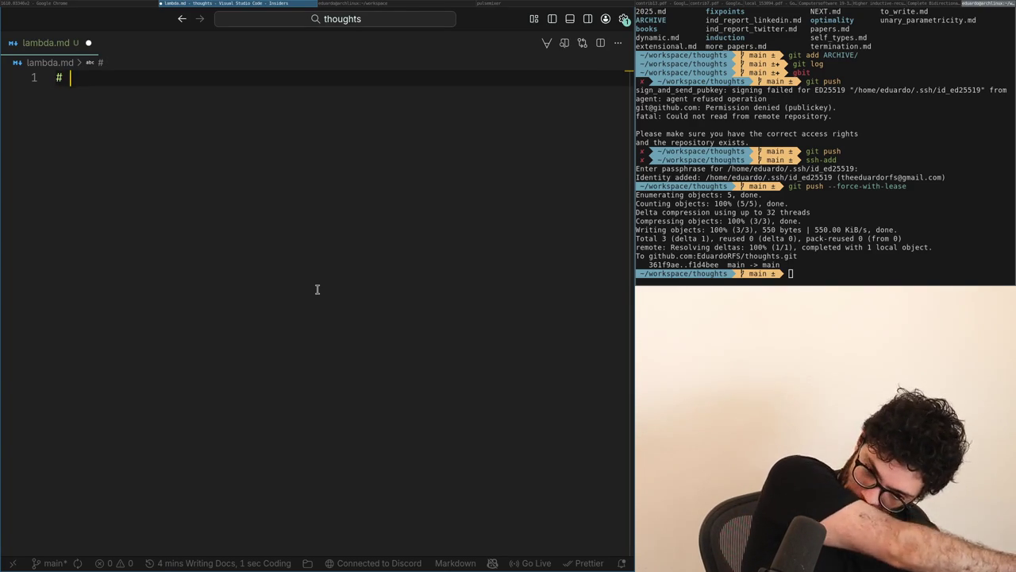
# Step: Type 'Lambda' as the note's heading with the file list shown again
pyautogui.write('Lamb')
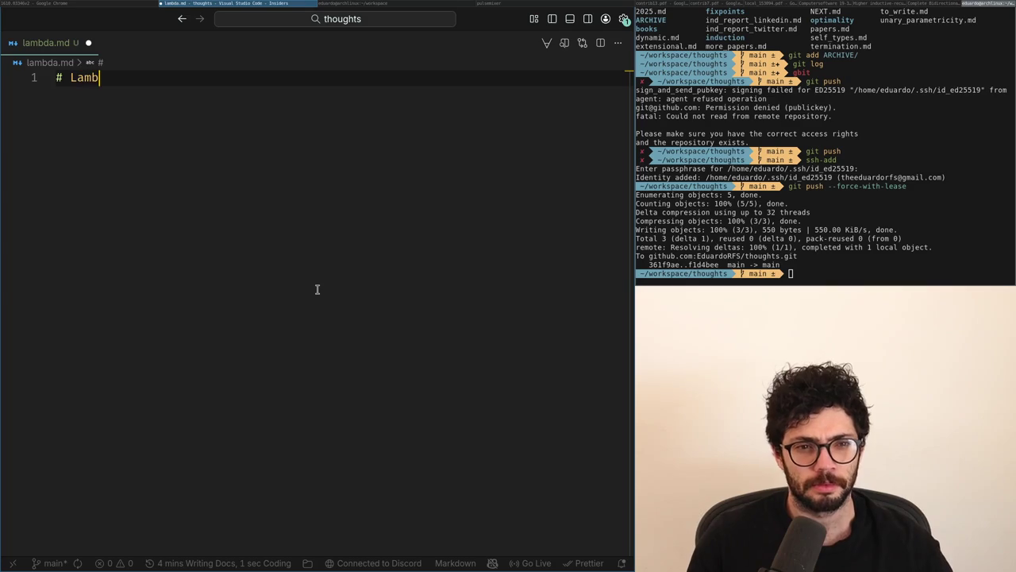
pyautogui.press('BackSpace')
pyautogui.press('BackSpace')
pyautogui.press('BackSpace')
pyautogui.hotkey('ctrl', 'b')
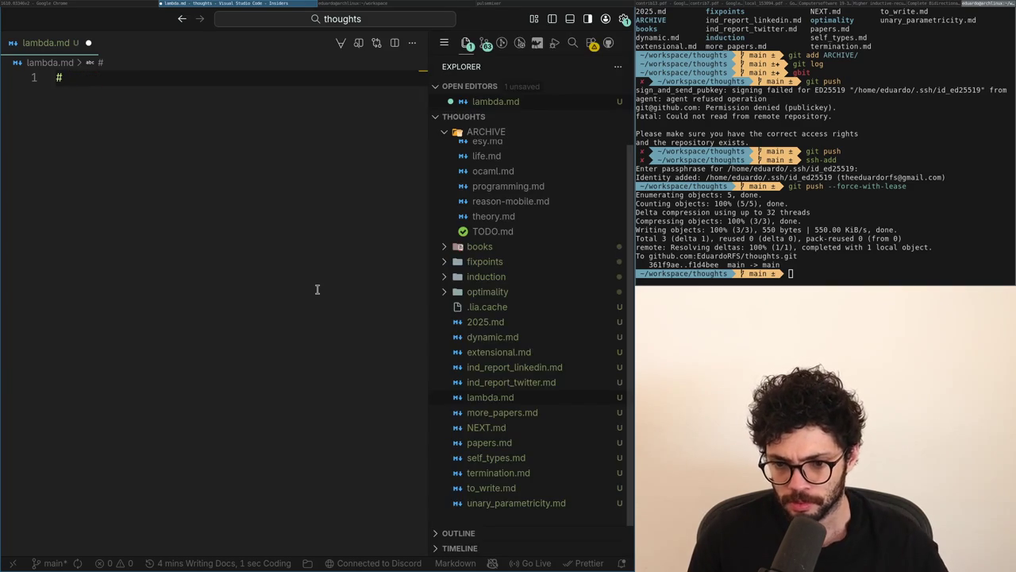
pyautogui.rightClick(480, 405)
pyautogui.click(215, 320)
pyautogui.rightClick(488, 397)
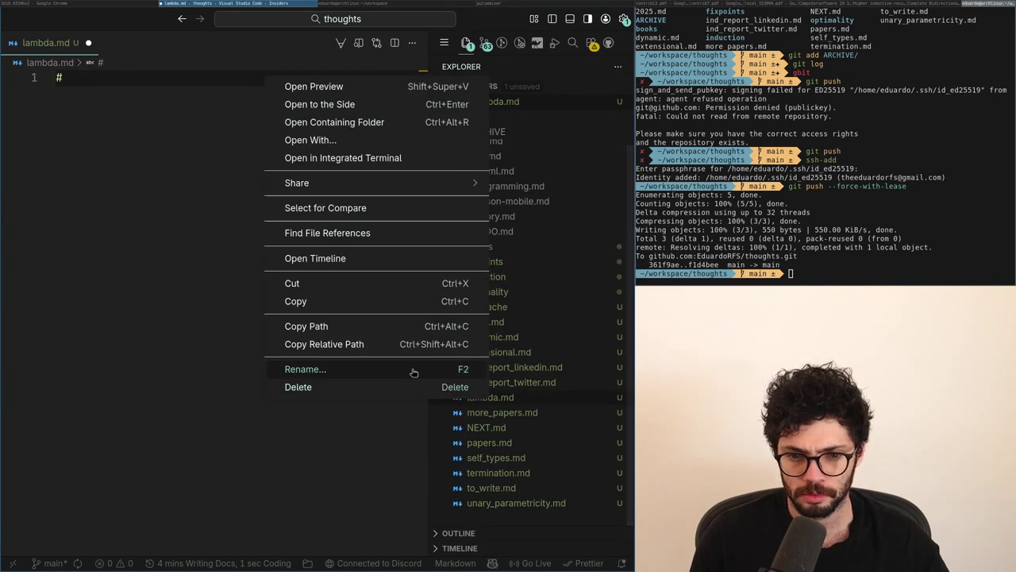
pyautogui.click(56, 299)
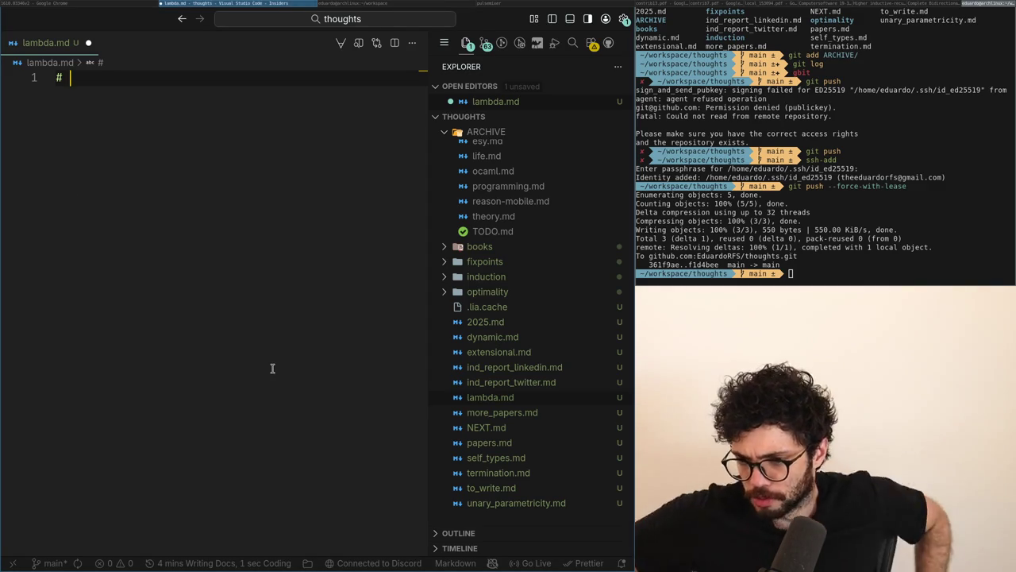
pyautogui.write('Lambda')
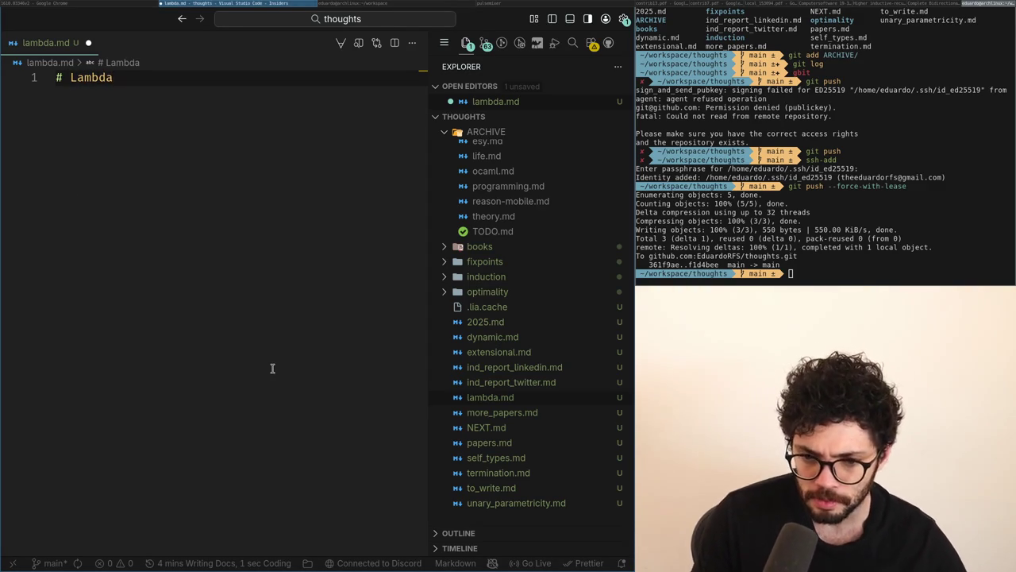
# Step: Rename lambda.md to optimality.md
pyautogui.rightClick(503, 397)
pyautogui.click(441, 364)
pyautogui.write('optimality')
pyautogui.press('Return')
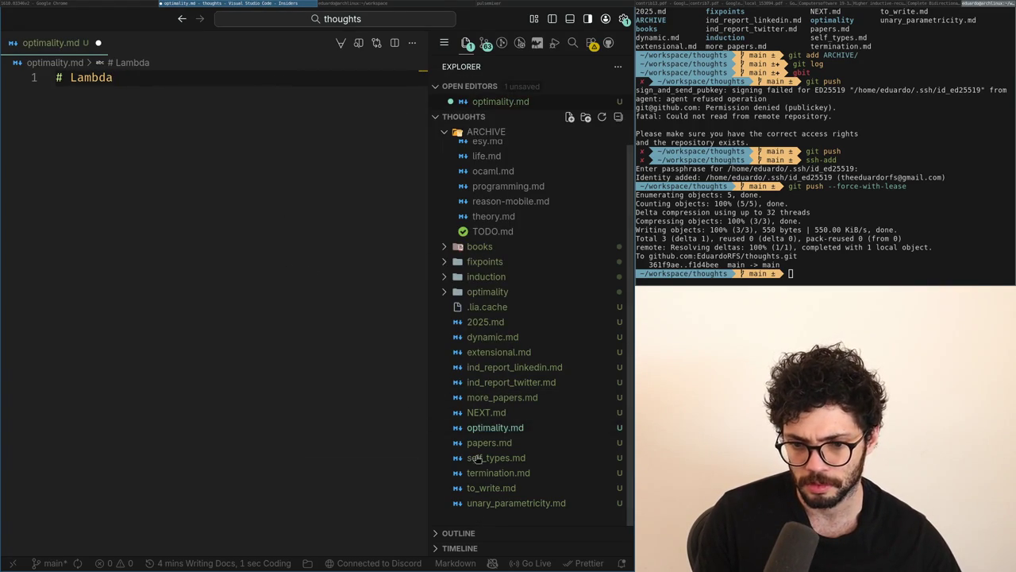
# Step: Change the heading to '# Optimality', save the note, and add blank lines below
pyautogui.click(159, 252)
pyautogui.hotkey('ctrl', 'BackSpace')
pyautogui.write('timality')
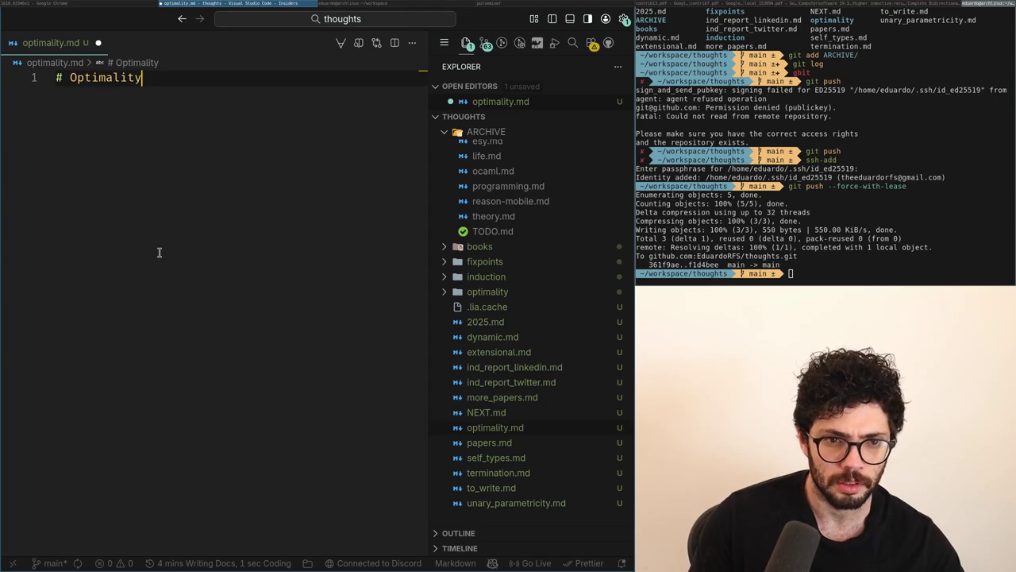
pyautogui.press('Return')
pyautogui.hotkey('ctrl', 's')
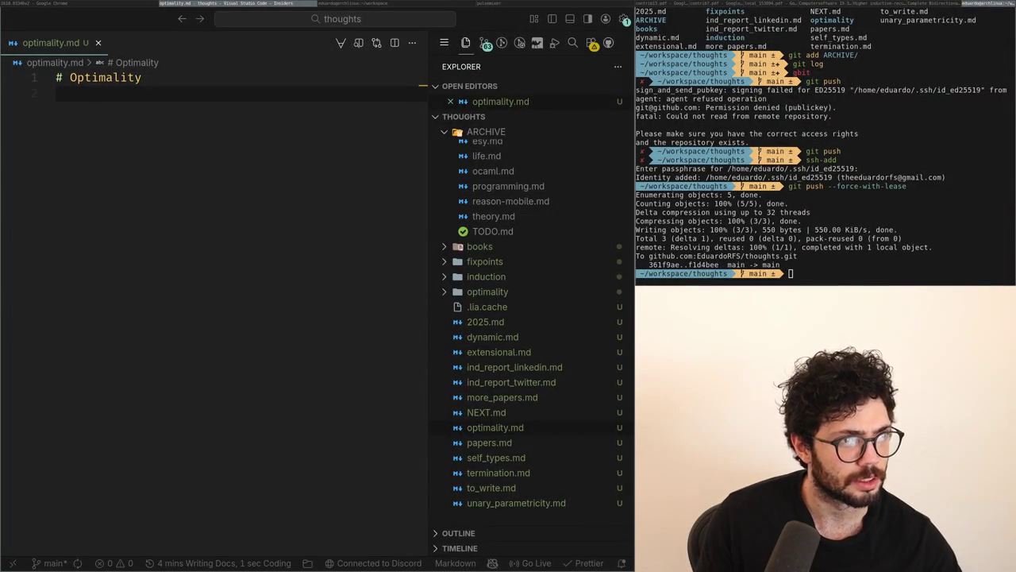
pyautogui.click(317, 289)
pyautogui.press('Return')
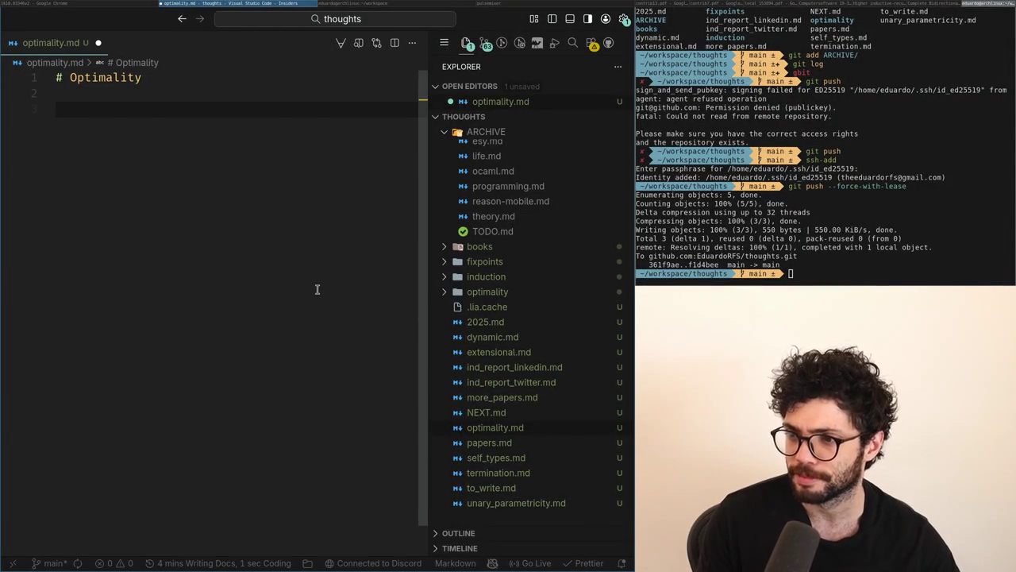
pyautogui.press('super+f')
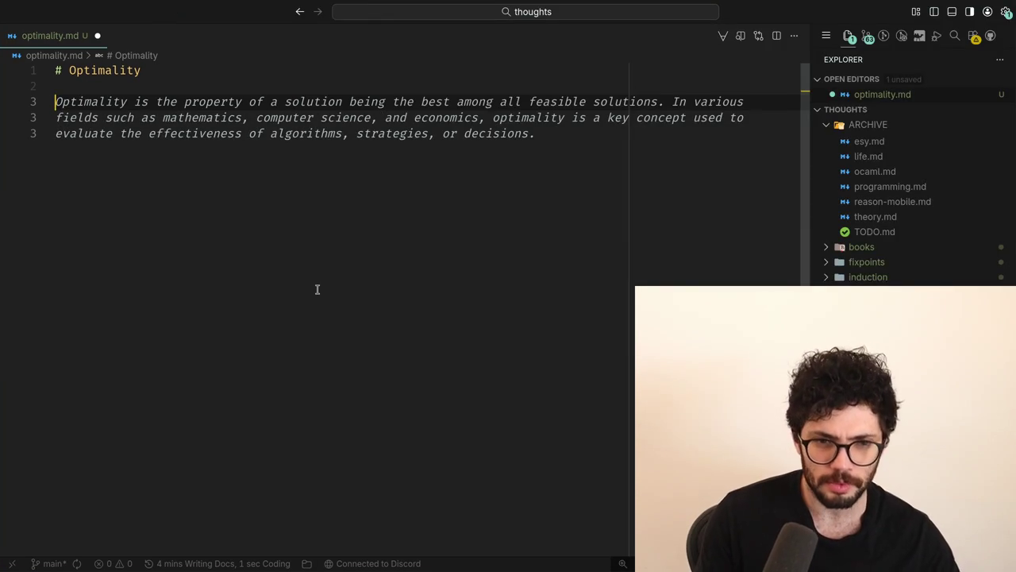
# Step: Start the sentence 'This is mostly about' and add a 'Summary' subheading above it
pyautogui.write('This is a')
pyautogui.press('BackSpace')
pyautogui.press('BackSpace')
pyautogui.press('BackSpace')
pyautogui.write('This is mostly about la')
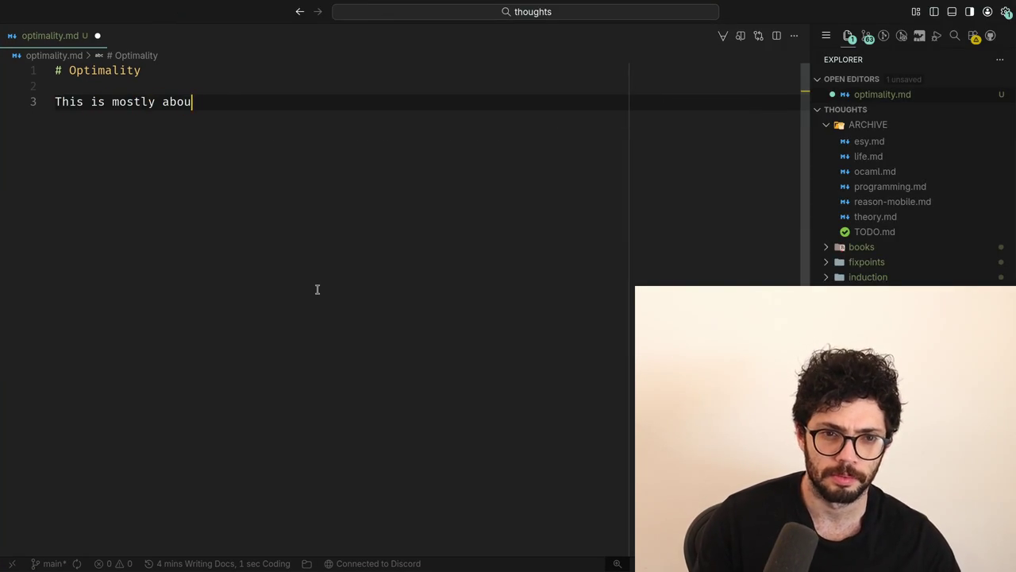
pyautogui.press('BackSpace')
pyautogui.press('BackSpace')
pyautogui.press('Up')
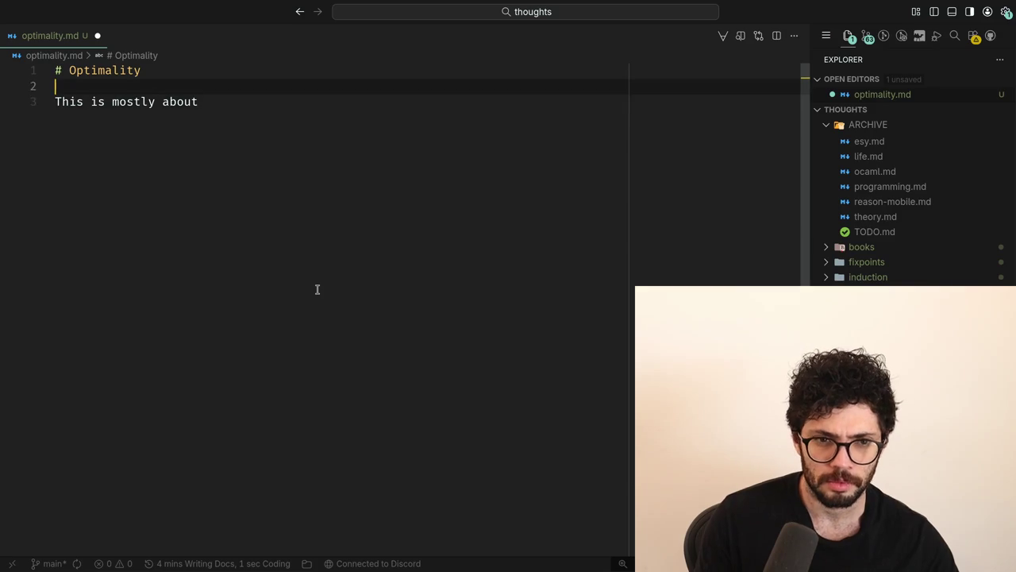
pyautogui.press('Return')
pyautogui.press('Up')
pyautogui.press('Return')
pyautogui.write('ary')
pyautogui.press('Down')
pyautogui.press('Down')
pyautogui.press('End')
pyautogui.press('Return')
# Step: Finish the opening sentence so it is about interpreters for the lambda calculus
pyautogui.press('BackSpace')
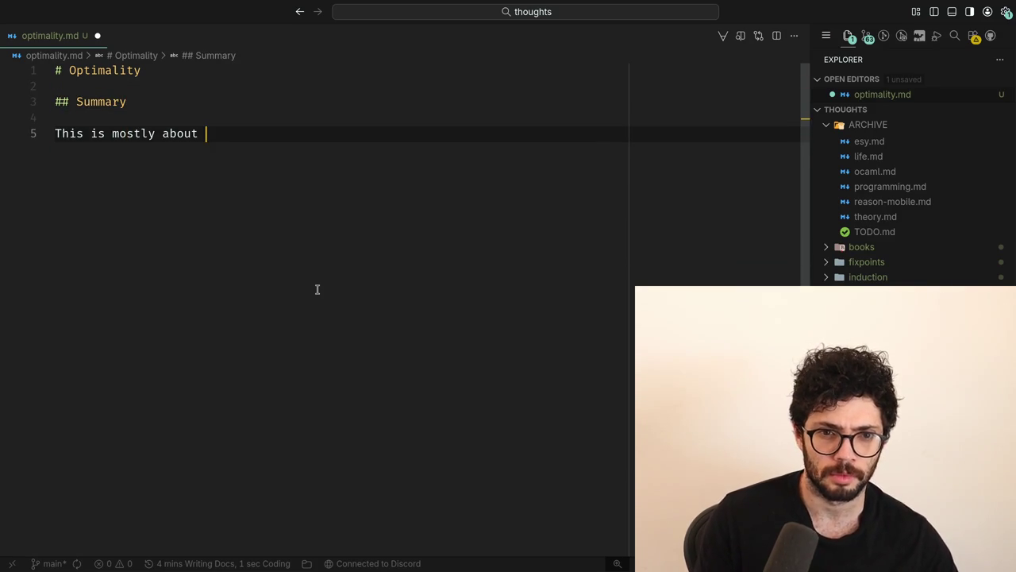
pyautogui.write('calculus')
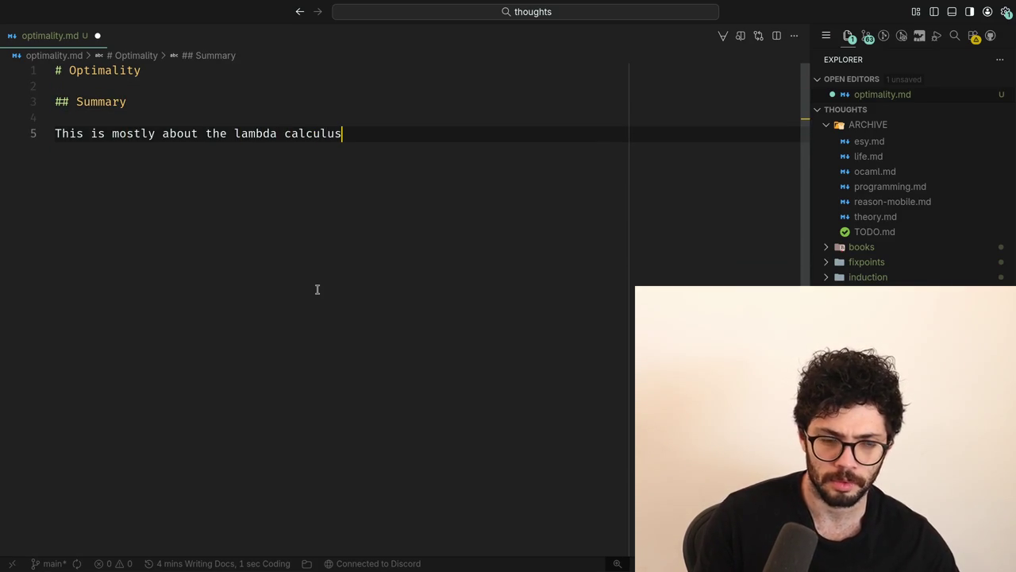
pyautogui.hotkey('ctrl', 'Left')
pyautogui.hotkey('ctrl', 'Left')
pyautogui.hotkey('ctrl', 'Left')
pyautogui.write('evaluati')
pyautogui.press('BackSpace')
pyautogui.press('BackSpace')
pyautogui.write('tion of')
pyautogui.press('BackSpace')
pyautogui.press('BackSpace')
pyautogui.press('BackSpace')
pyautogui.write('ng')
pyautogui.hotkey('ctrl', 'z')
pyautogui.hotkey('ctrl', 'z')
pyautogui.hotkey('ctrl', 'z')
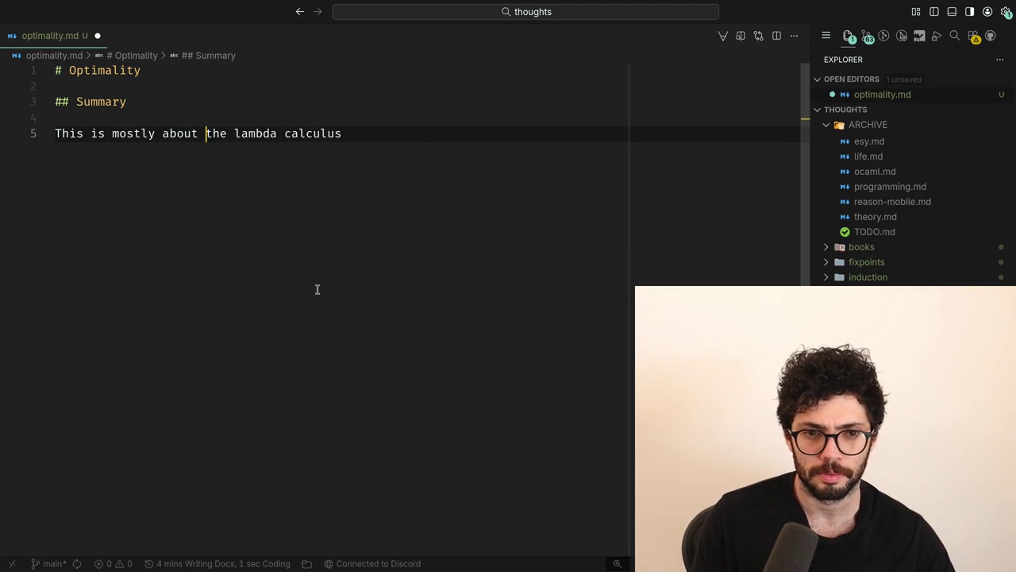
pyautogui.write('interpreters for')
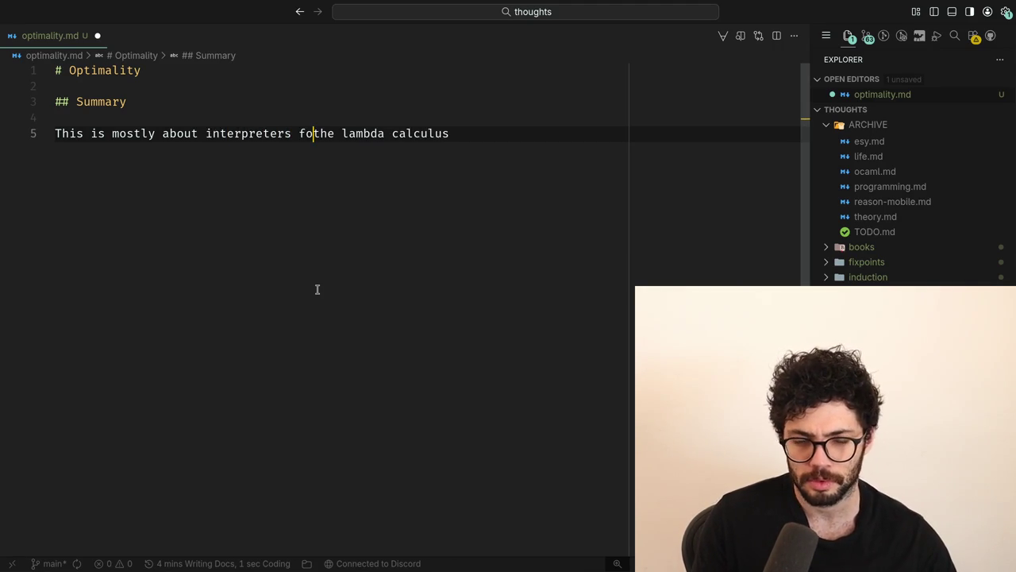
pyautogui.press('End')
pyautogui.write('.')
pyautogui.press('Return')
pyautogui.press('Return')
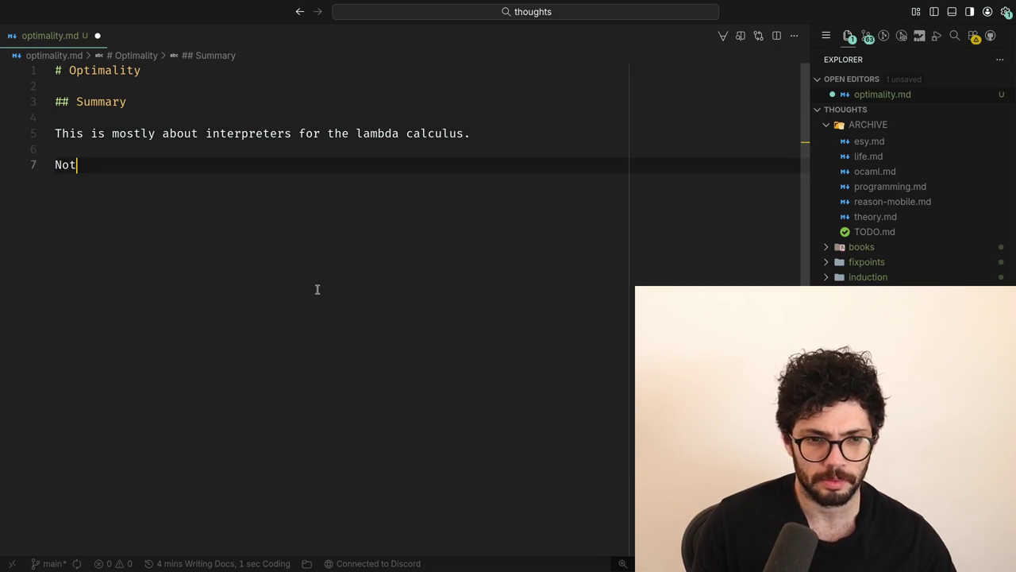
# Step: Add 'The lambda calculus is confluent so you can do stuff in any order.' and rephrase its ending
pyautogui.hotkey('ctrl', 'BackSpace')
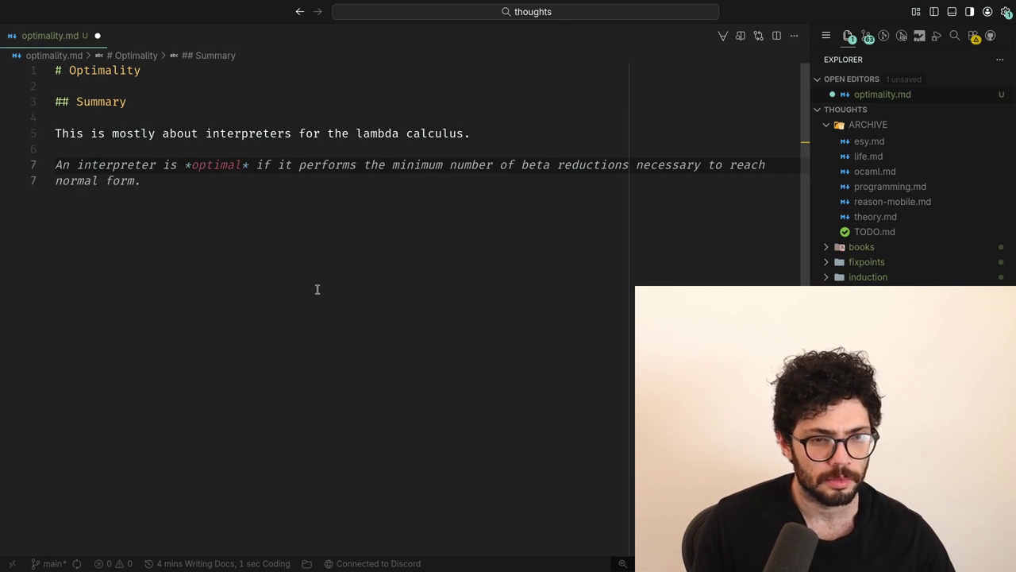
pyautogui.write('Lam')
pyautogui.hotkey('ctrl', 'BackSpace')
pyautogui.write('The lambda calc')
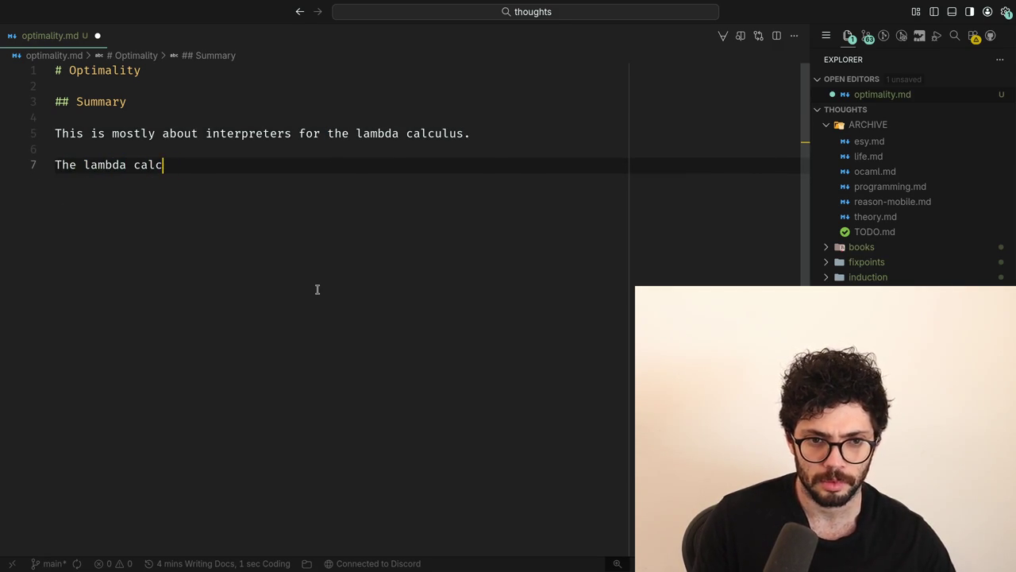
pyautogui.write('ulus is confluent s')
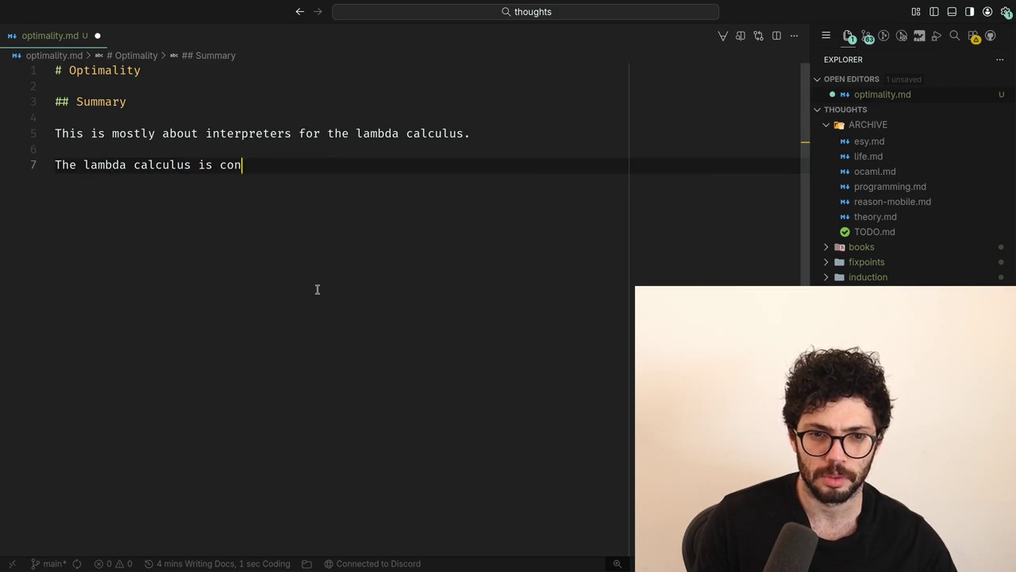
pyautogui.write('o you can do')
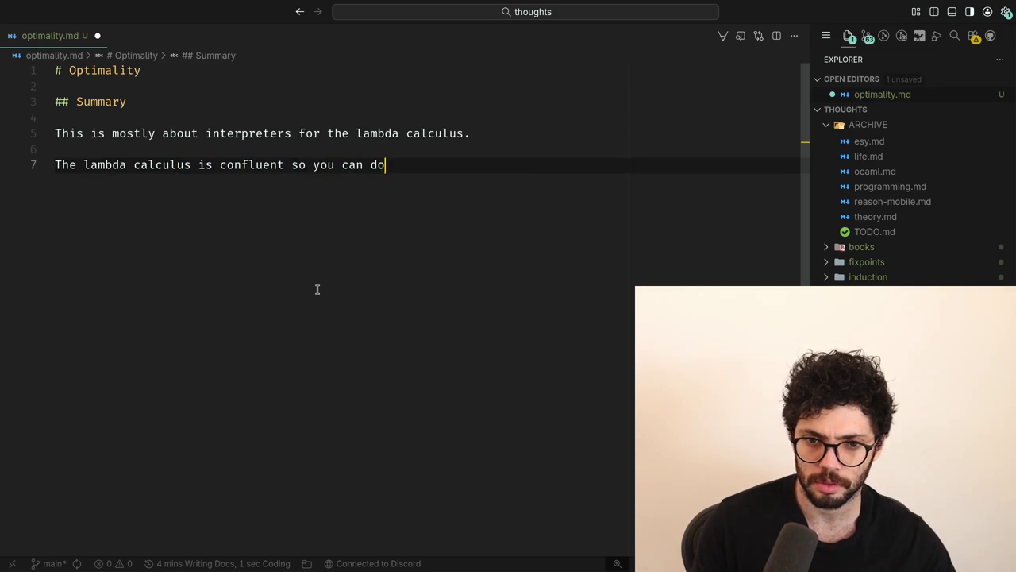
pyautogui.write(' stuff in any order.')
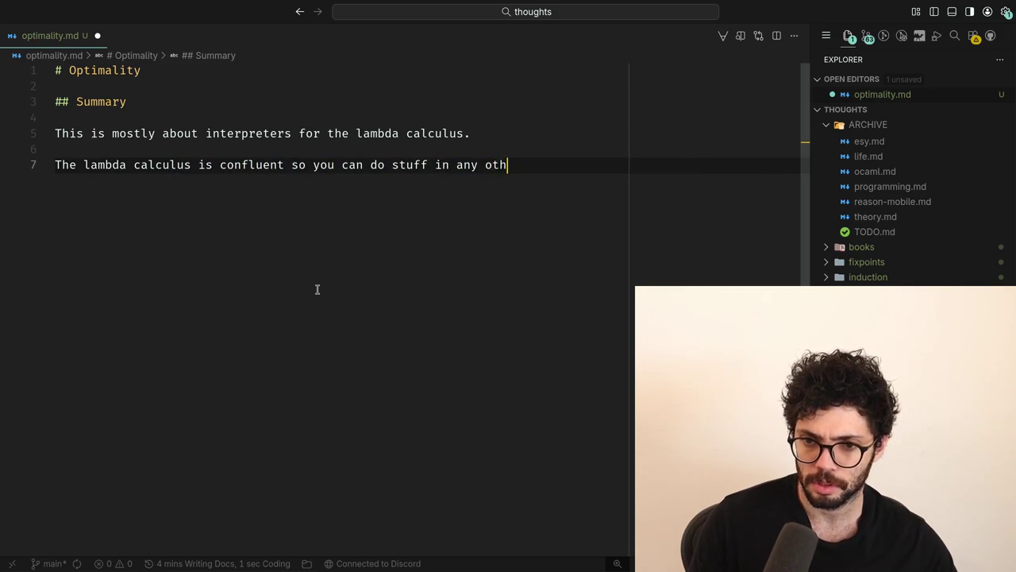
pyautogui.press('Return')
pyautogui.press('Return')
pyautogui.write('Not all')
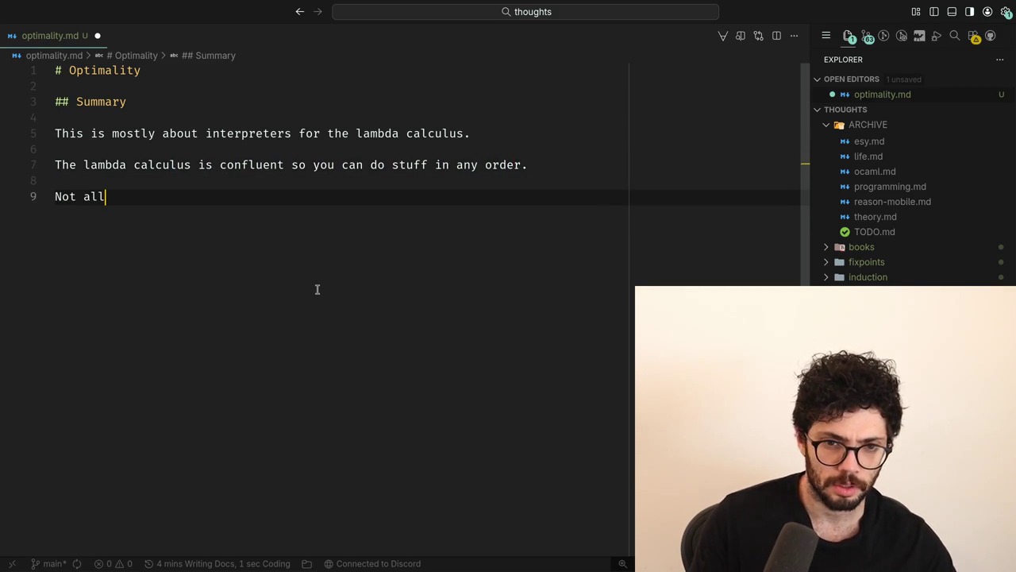
pyautogui.press('Up')
pyautogui.press('Up')
pyautogui.press('End')
pyautogui.hotkey('ctrl', 'Left')
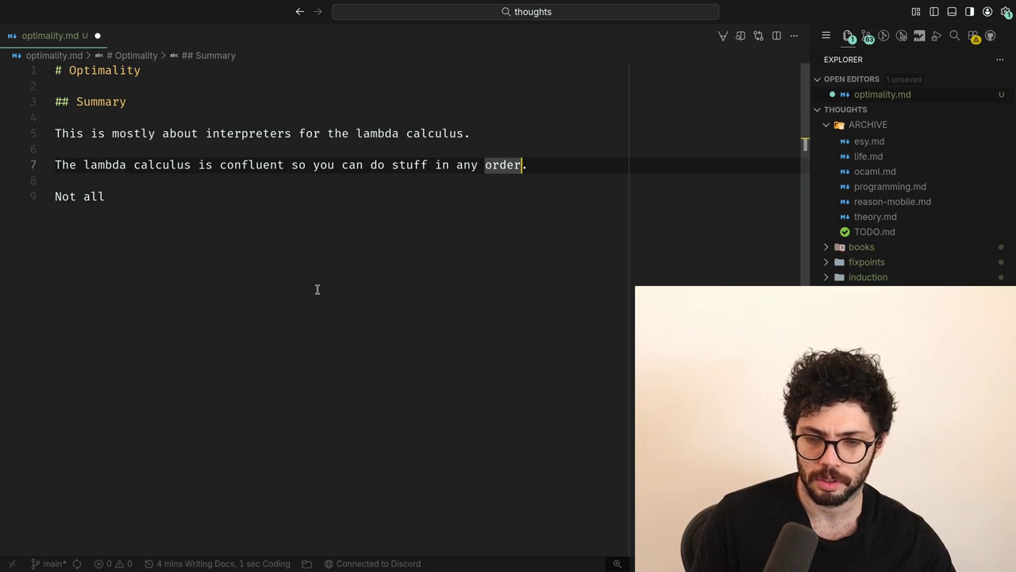
pyautogui.hotkey('ctrl', 'BackSpace')
pyautogui.hotkey('ctrl', 'BackSpace')
pyautogui.hotkey('ctrl', 'BackSpace')
pyautogui.write('te in any specific order')
# Step: Write 'Evaluation orders are not all the same for performance.' on the next line
pyautogui.press('Down')
pyautogui.press('Down')
pyautogui.write('ar')
pyautogui.press('BackSpace')
pyautogui.press('BackSpace')
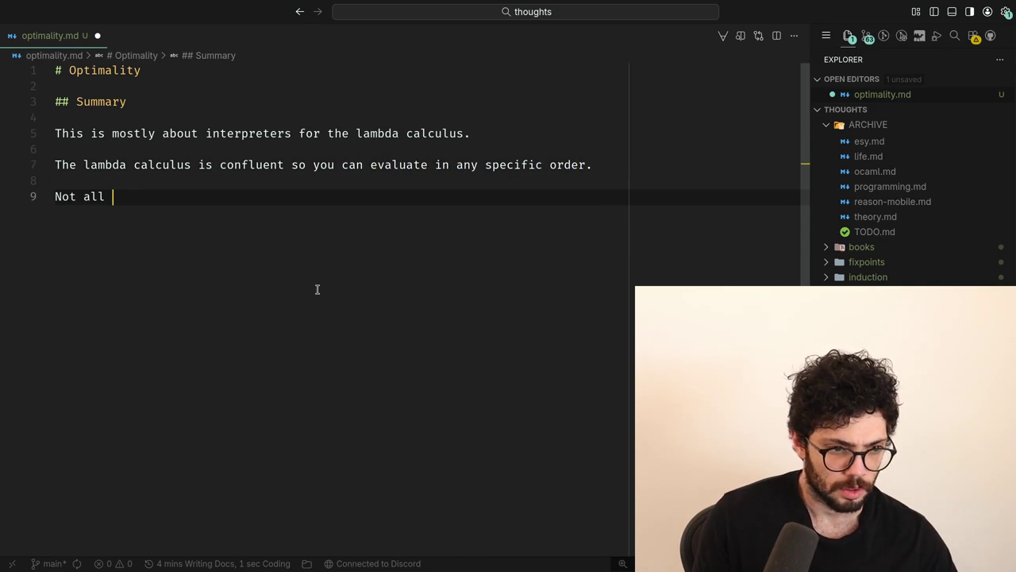
pyautogui.write('evaluation orders are')
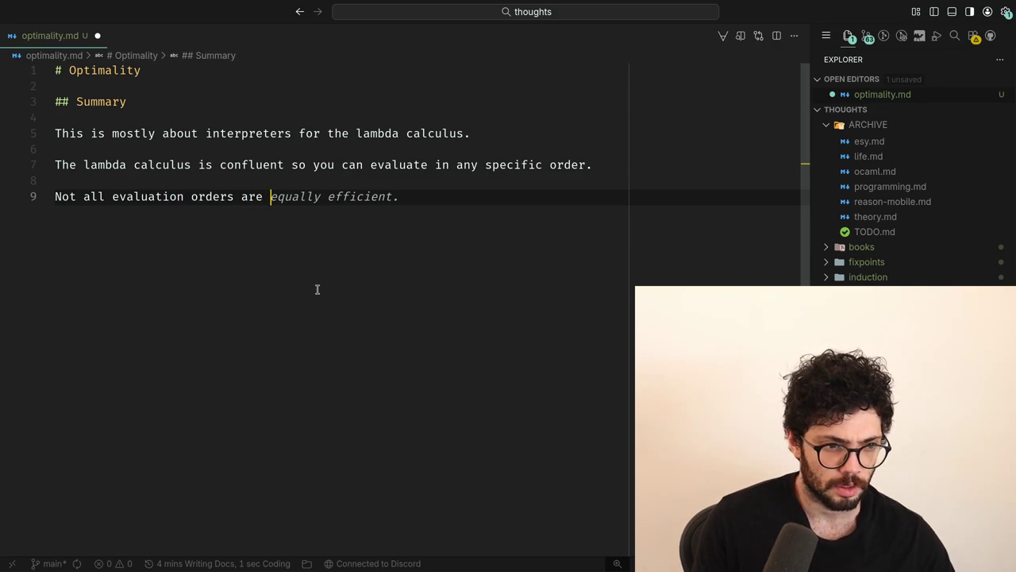
pyautogui.press('Home')
pyautogui.hotkey('ctrl', 'Right')
pyautogui.hotkey('ctrl', 'Right')
pyautogui.press('Home')
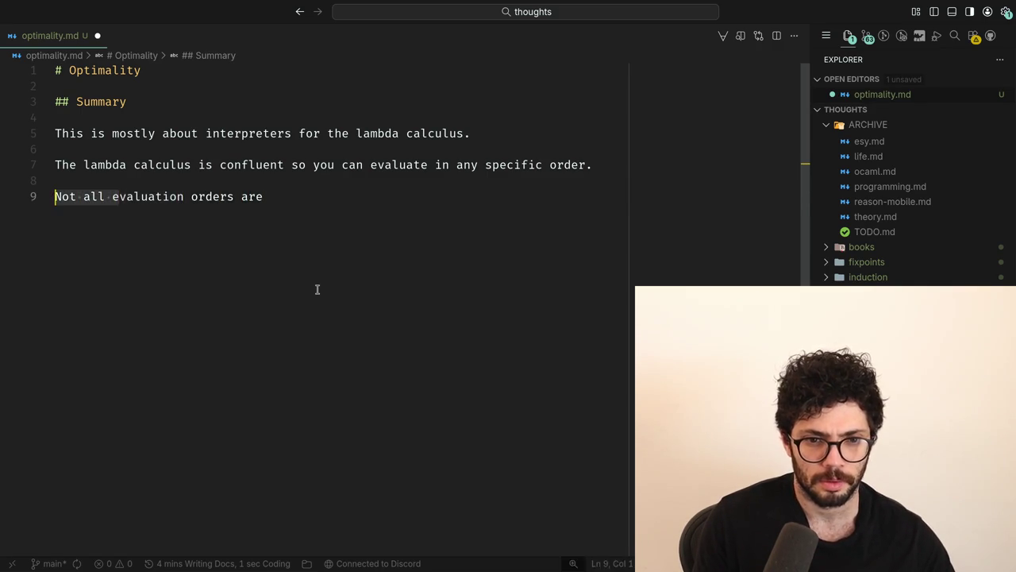
pyautogui.hotkey('ctrl', 'shift', 'Right')
pyautogui.hotkey('ctrl', 'shift', 'Right')
pyautogui.hotkey('shift', 'Right')
pyautogui.hotkey('shift', 'Right')
pyautogui.write('E')
pyautogui.press('End')
pyautogui.write('the same for ')
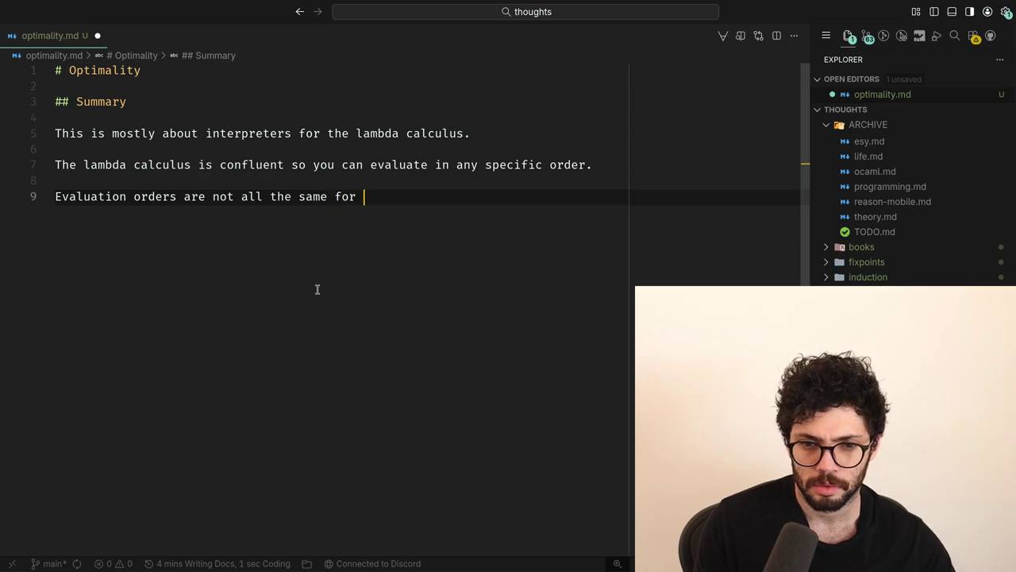
pyautogui.write('performanc')
pyautogui.press('Return')
pyautogui.press('Return')
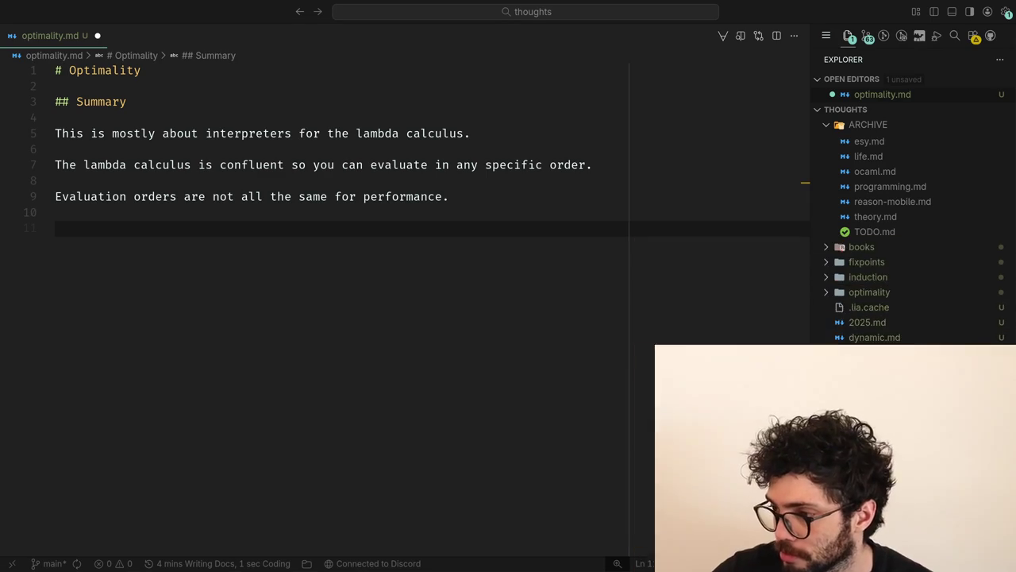
# Step: Write 'Some systems are "reasonable"' with a '- Check what "reasonable" means.' bullet
pyautogui.write('Some systems')
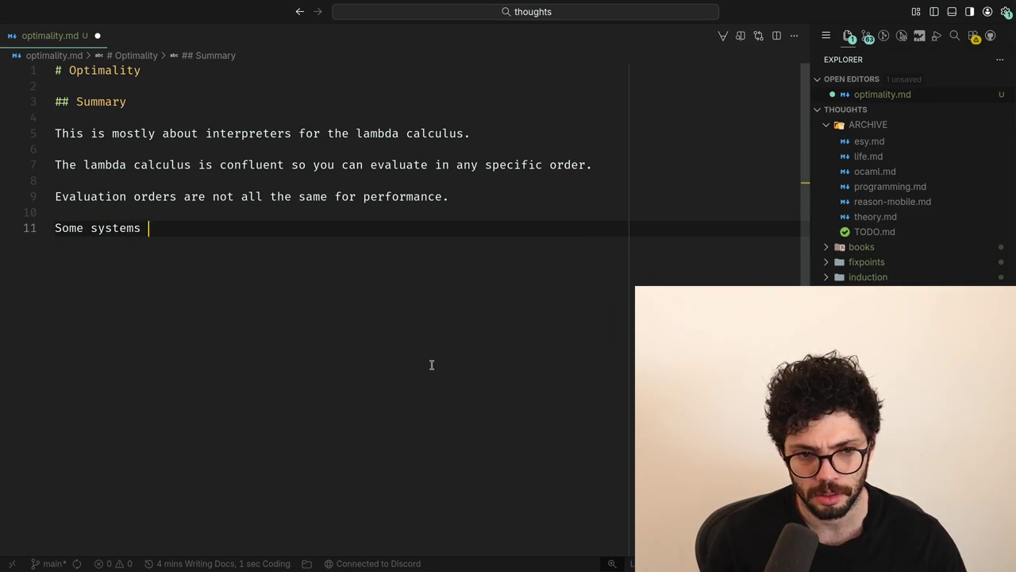
pyautogui.write('can b')
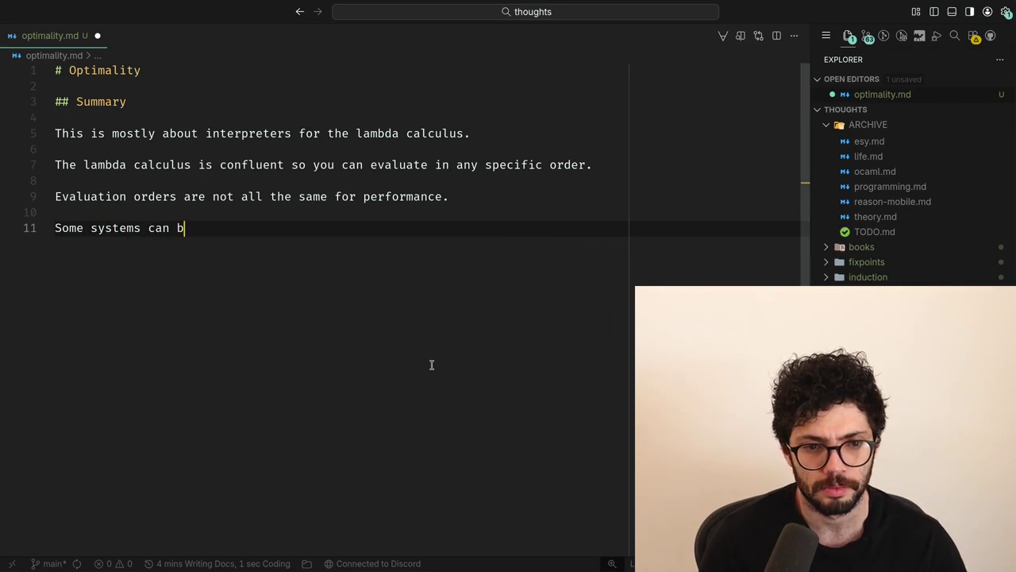
pyautogui.write('used')
pyautogui.hotkey('ctrl', 'BackSpace')
pyautogui.hotkey('ctrl', 'BackSpace')
pyautogui.hotkey('ctrl', 'BackSpace')
pyautogui.write('"ar')
pyautogui.press('BackSpace')
pyautogui.press('BackSpace')
pyautogui.write('are "rea')
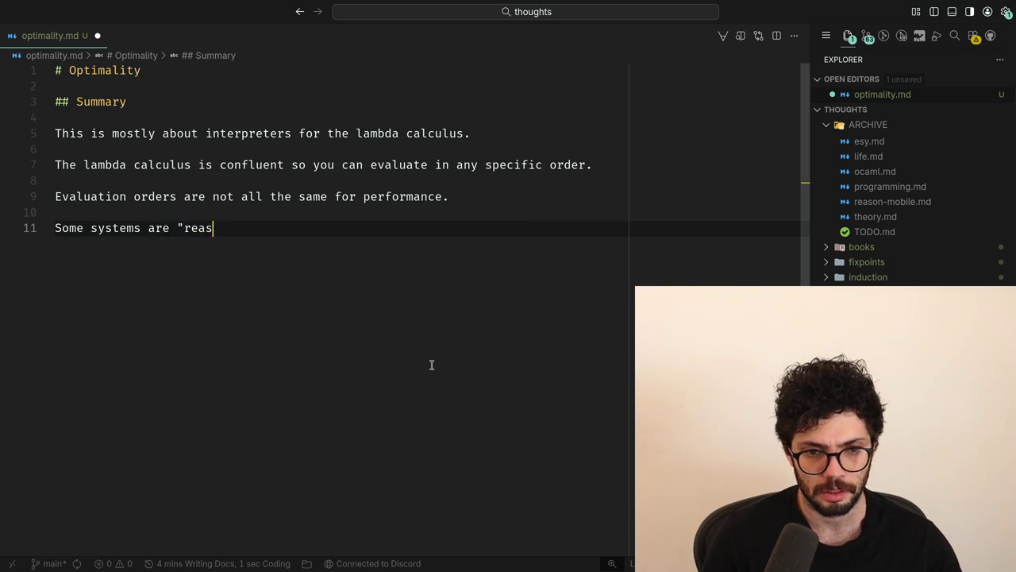
pyautogui.press('Return')
pyautogui.write('- Check')
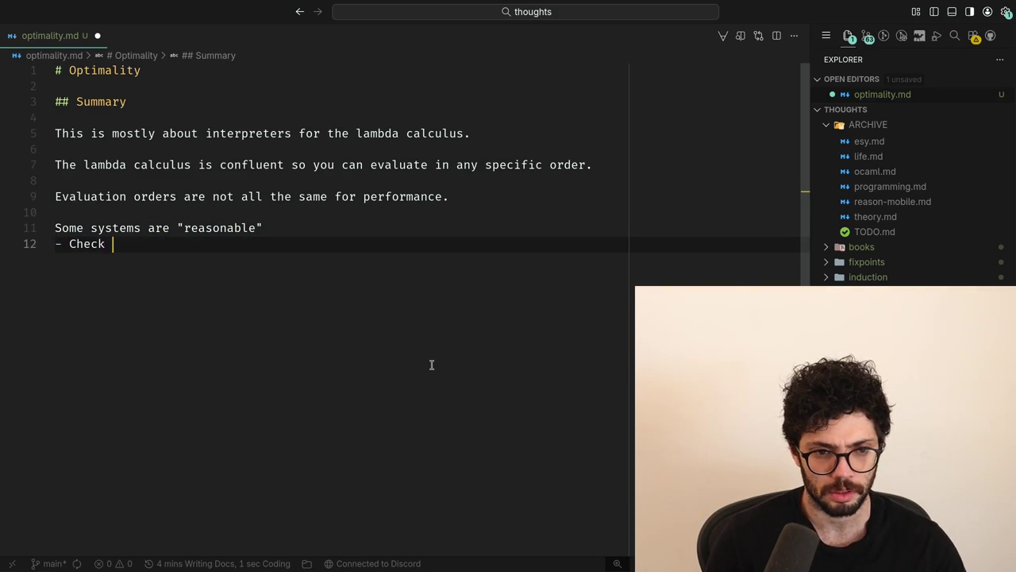
pyautogui.write('if')
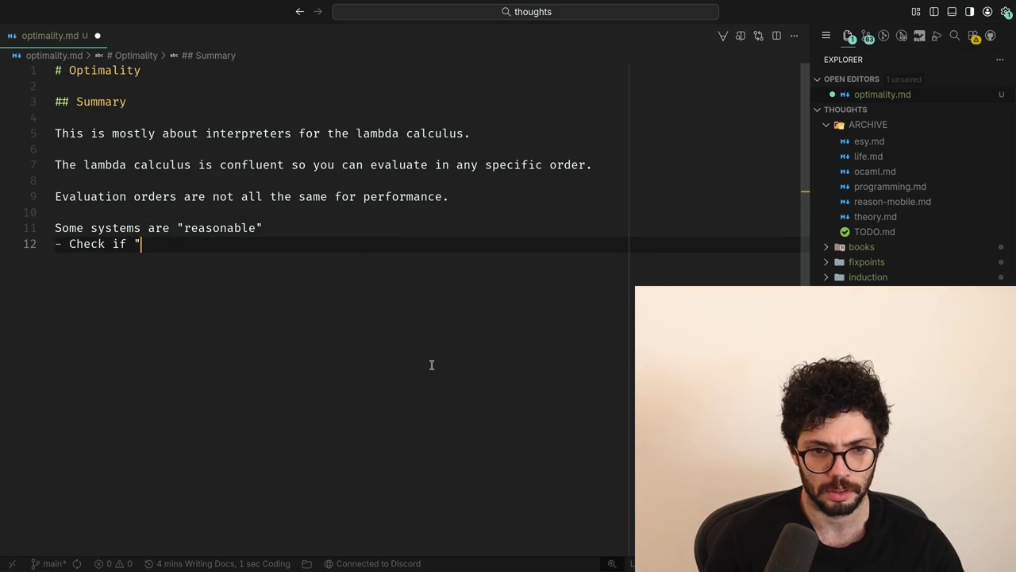
pyautogui.press('BackSpace')
pyautogui.press('BackSpace')
pyautogui.write('what')
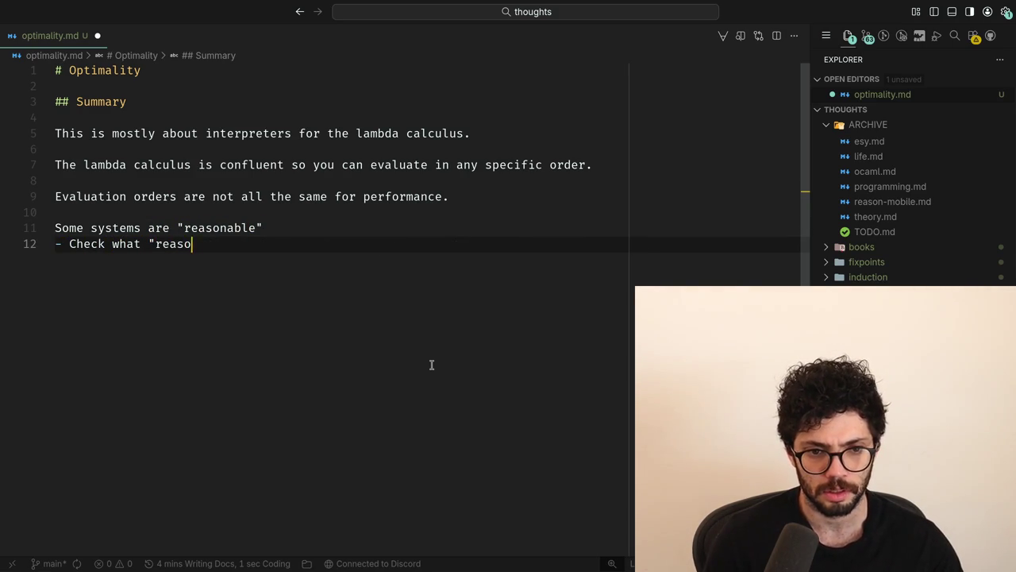
pyautogui.press('Left')
pyautogui.press('Left')
pyautogui.press('Left')
pyautogui.press('BackSpace')
pyautogui.press('End')
pyautogui.write('.')
pyautogui.press('Up')
# Step: Above it, begin 'Studying evaluation in extensions to the lambda calculus,'
pyautogui.press('Home')
pyautogui.press('Up')
pyautogui.press('Return')
pyautogui.press('Return')
pyautogui.press('Up')
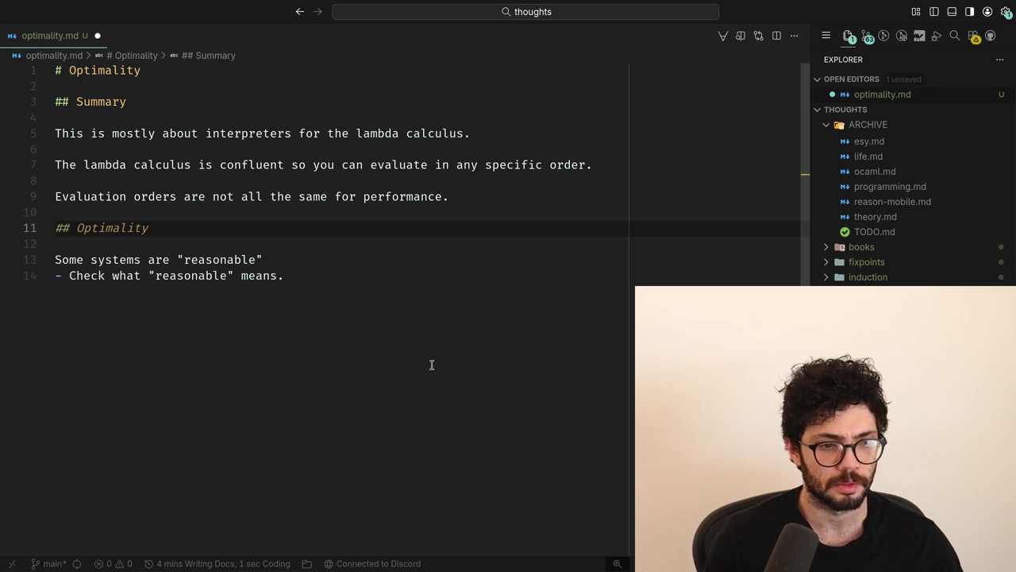
pyautogui.write('S')
pyautogui.write('tudying ')
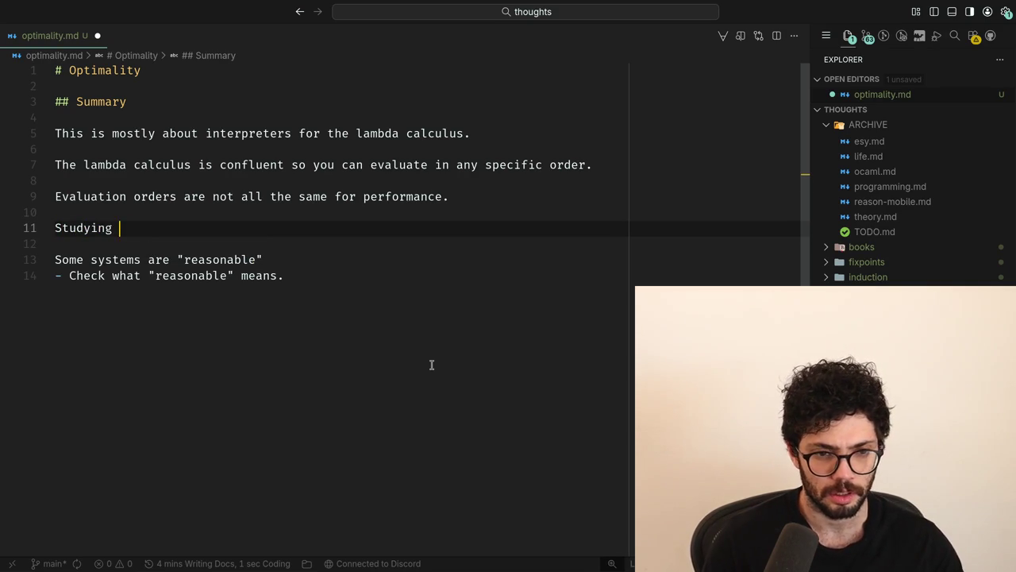
pyautogui.write('valua')
pyautogui.press('BackSpace')
pyautogui.press('BackSpace')
pyautogui.press('BackSpace')
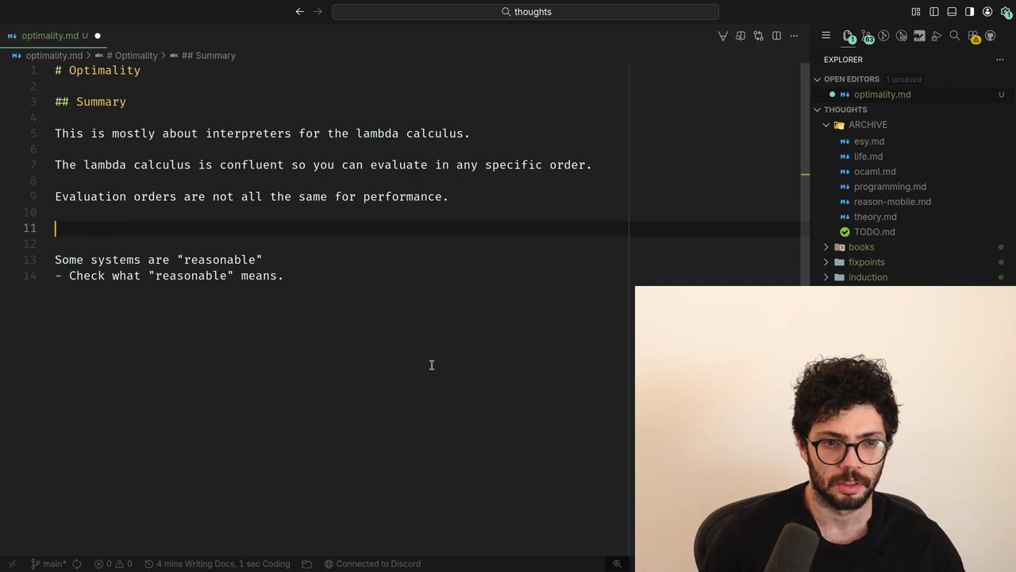
pyautogui.write('e')
pyautogui.write('valuation ')
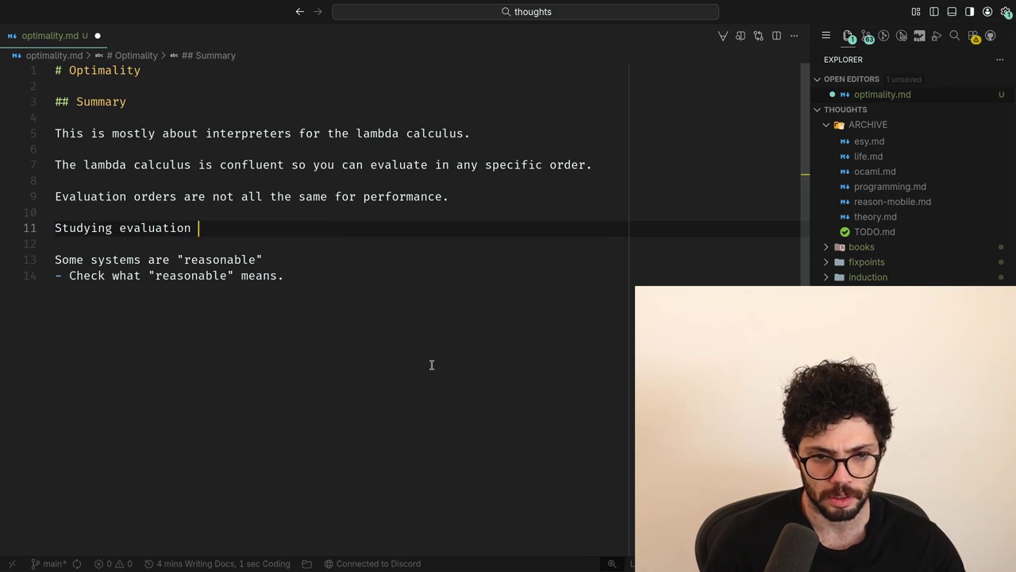
pyautogui.write('in')
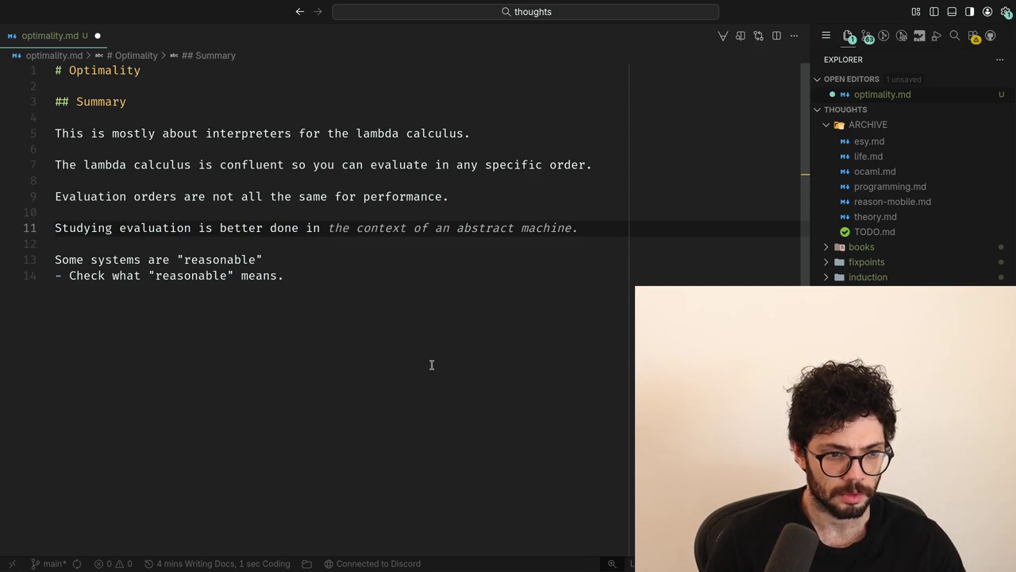
pyautogui.write('e')
pyautogui.write('ns to')
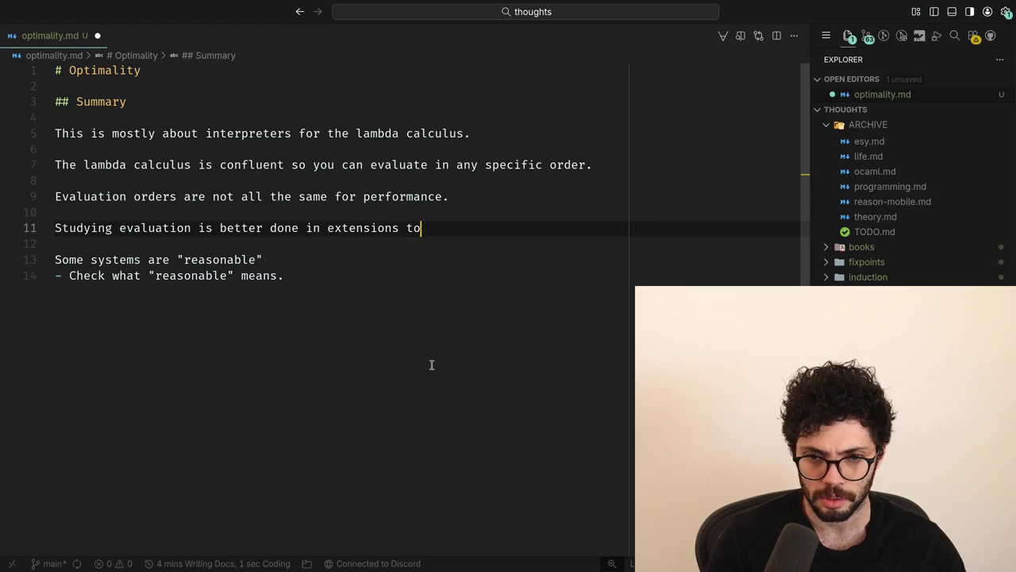
pyautogui.write(' the lambda calculus,')
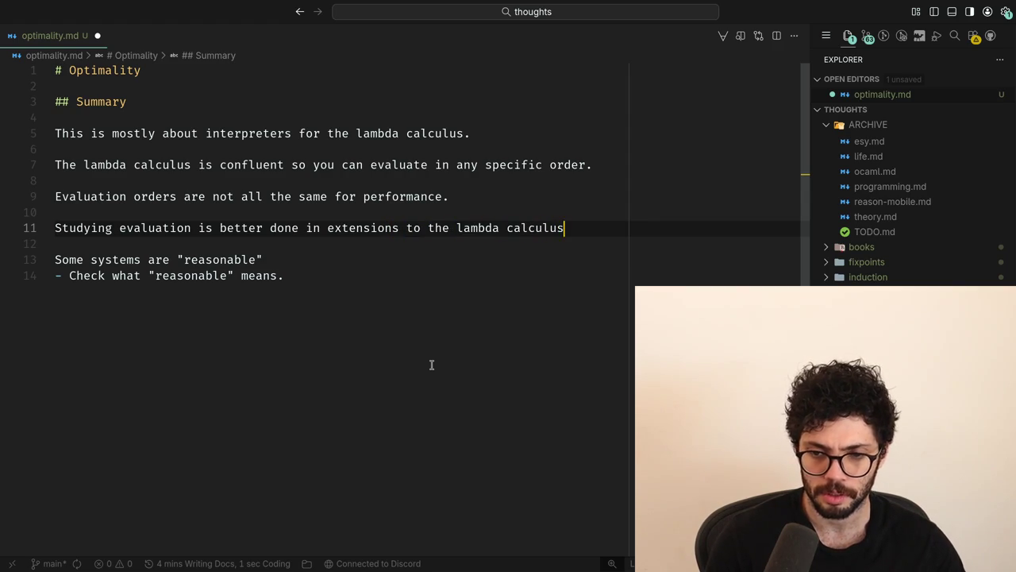
# Step: End the Studying sentence with a period and add 'There is a notion of lambda calculi.' above it
pyautogui.press('BackSpace')
pyautogui.press('BackSpace')
pyautogui.write('.')
pyautogui.press('Up')
pyautogui.press('Return')
pyautogui.press('Down')
pyautogui.hotkey('ctrl', 'Right')
pyautogui.hotkey('ctrl', 'Right')
pyautogui.press('Up')
pyautogui.write('There is a notion of lambda calculi.')
pyautogui.press('Return')
# Step: Replace the extensions phrase so the sentence reads 'Studying evaluation in some lambda calculi'
pyautogui.press('Down')
pyautogui.hotkey('ctrl', 'Right')
pyautogui.hotkey('ctrl', 'Right')
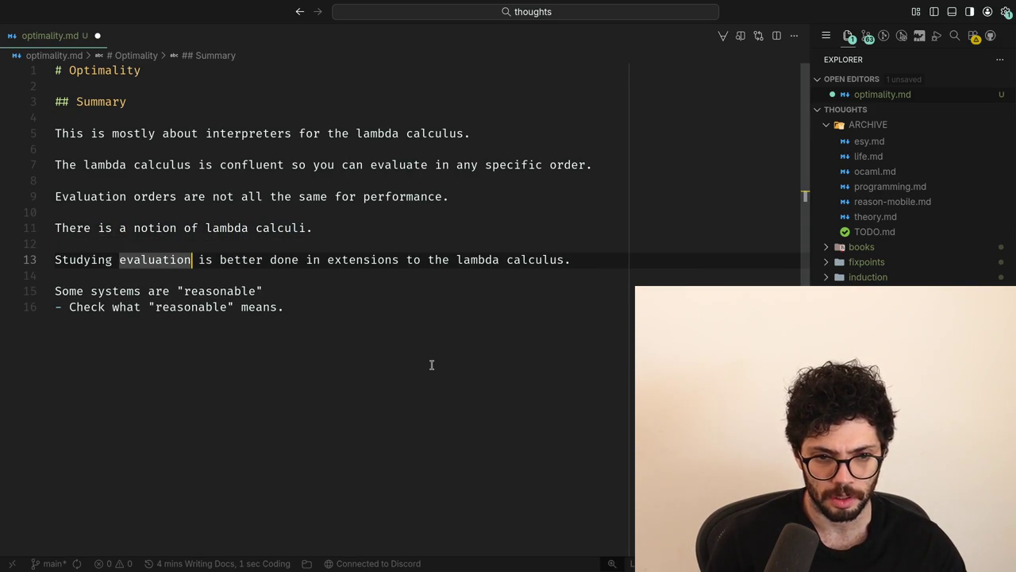
pyautogui.hotkey('ctrl', 'Right')
pyautogui.hotkey('ctrl', 'Right')
pyautogui.hotkey('ctrl', 'Right')
pyautogui.press('Right')
pyautogui.hotkey('ctrl', 'shift', 'Right')
pyautogui.hotkey('ctrl', 'shift', 'Right')
pyautogui.hotkey('ctrl', 'shift', 'Right')
pyautogui.write('in some lambda calculi')
pyautogui.press('Down')
pyautogui.press('Down')
# Step: Extend the reasonable line: ', meaning counting reductions is' a good proxy, via Copilot's suggestion
pyautogui.write(', ')
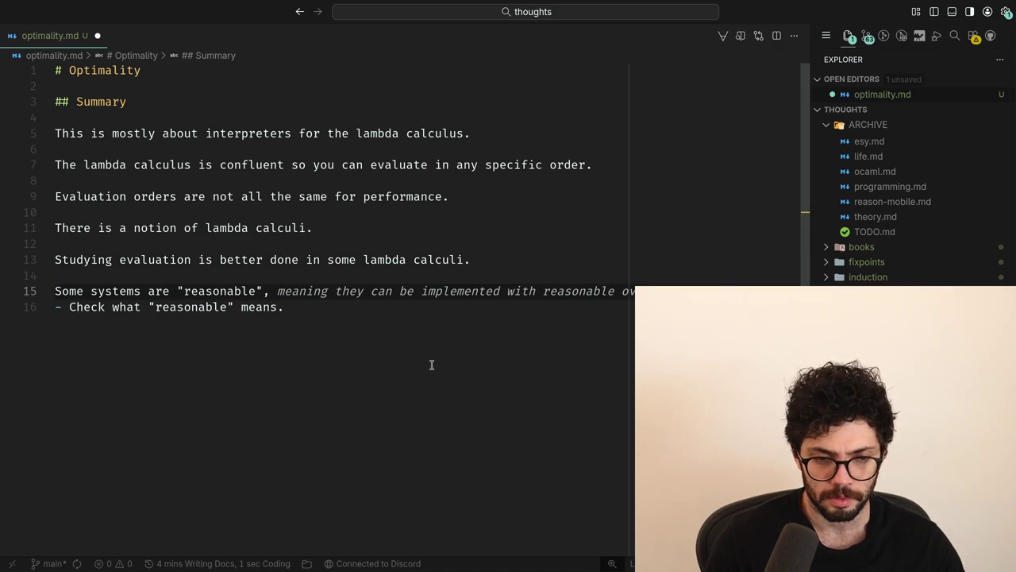
pyautogui.write('cou')
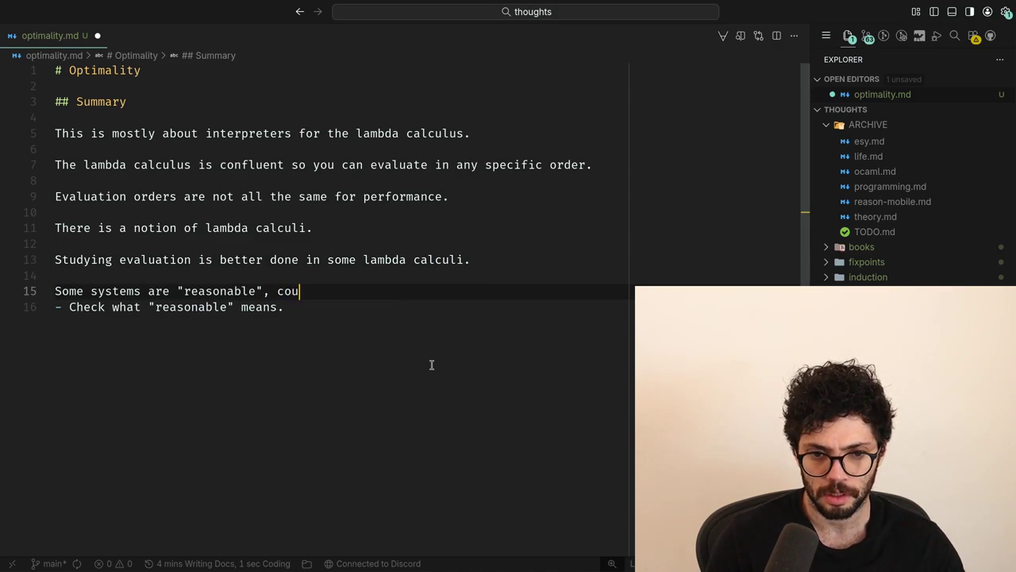
pyautogui.press('BackSpace')
pyautogui.press('BackSpace')
pyautogui.press('BackSpace')
pyautogui.write('meaning counting reductions is')
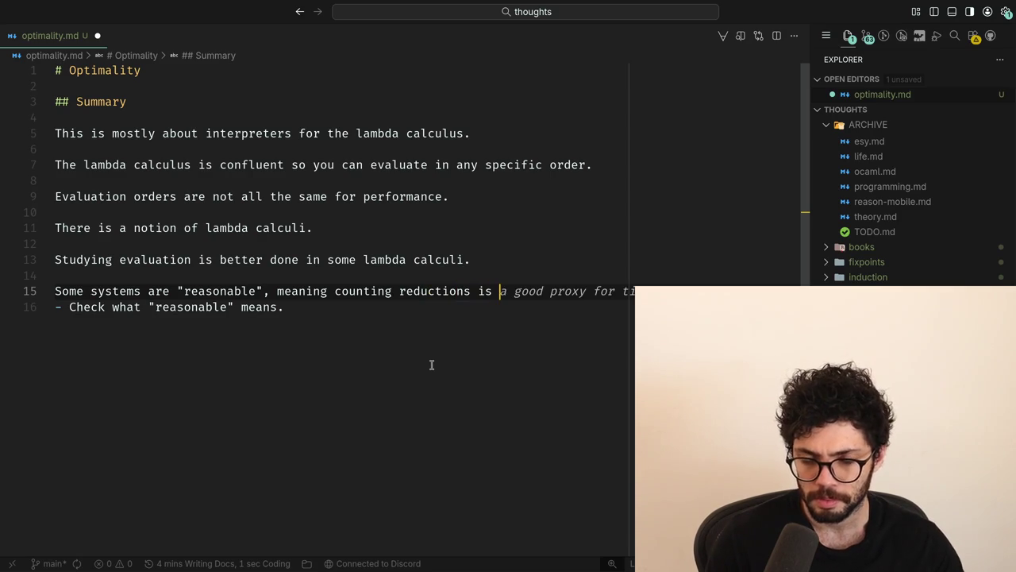
pyautogui.press('Tab')
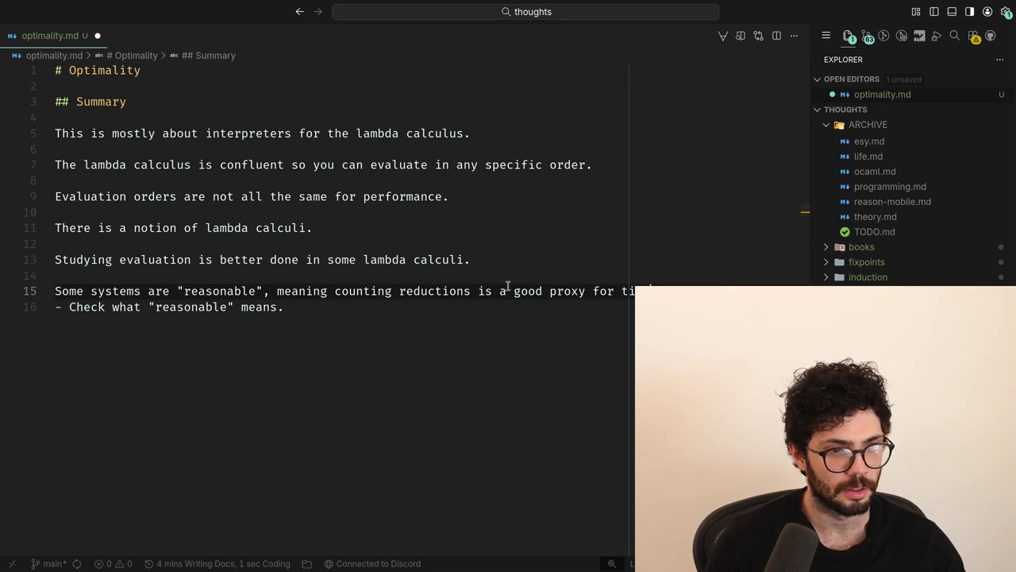
pyautogui.hotkey('alt', 'Tab')
pyautogui.hotkey('alt', 'Tab')
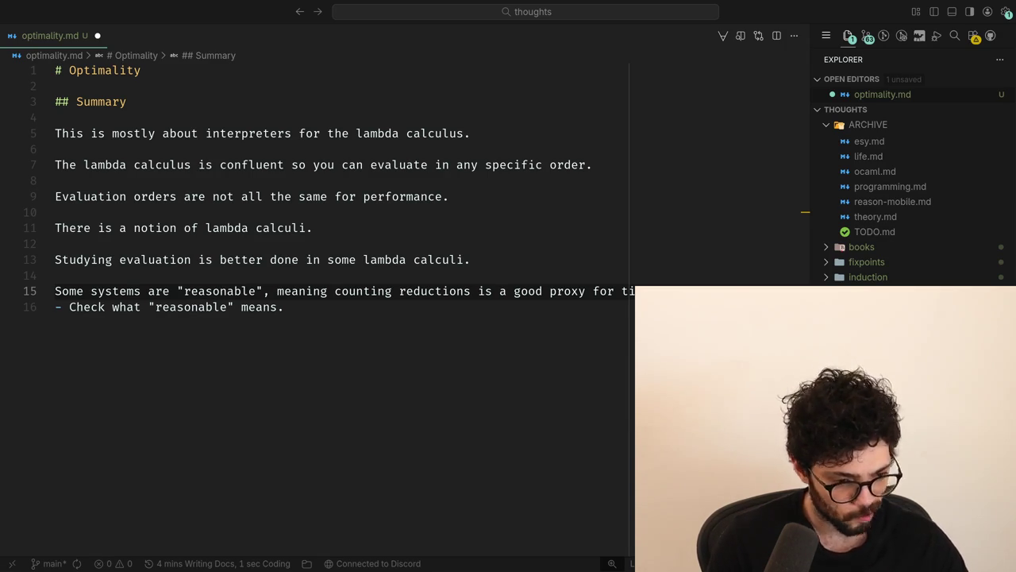
pyautogui.press('super+2')
# Step: Return to the optimality notes and exit full screen so the editor tiles beside the terminal
pyautogui.press('super+1')
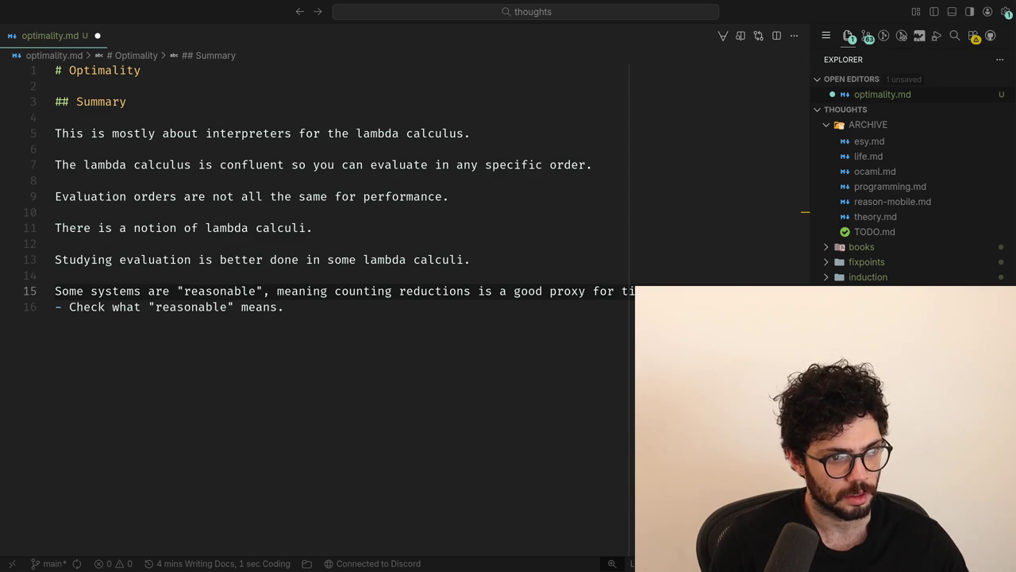
pyautogui.press('super+f')
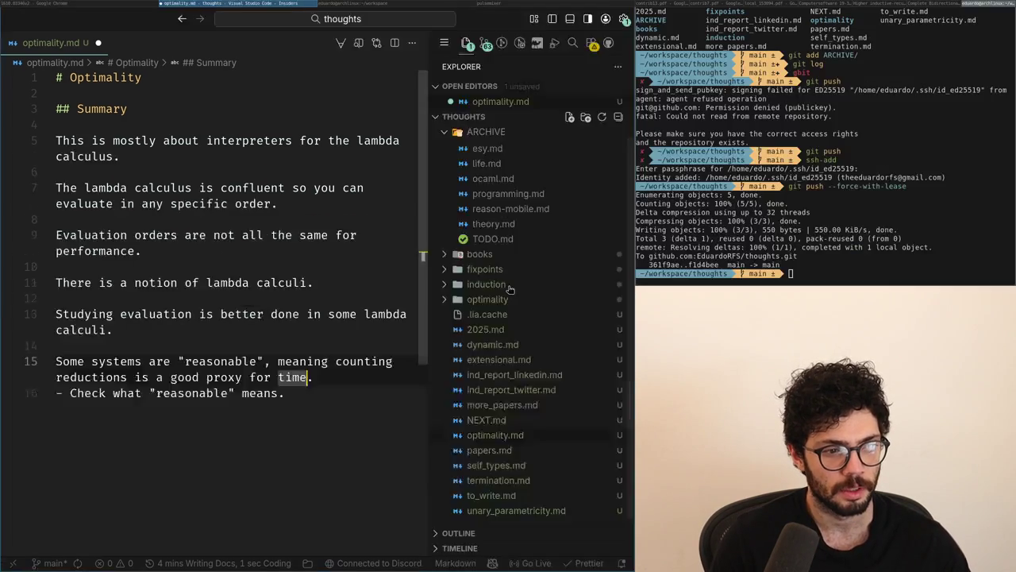
# Step: On the contextual-naming X post, repost it and view its code images full size
pyautogui.press('super+2')
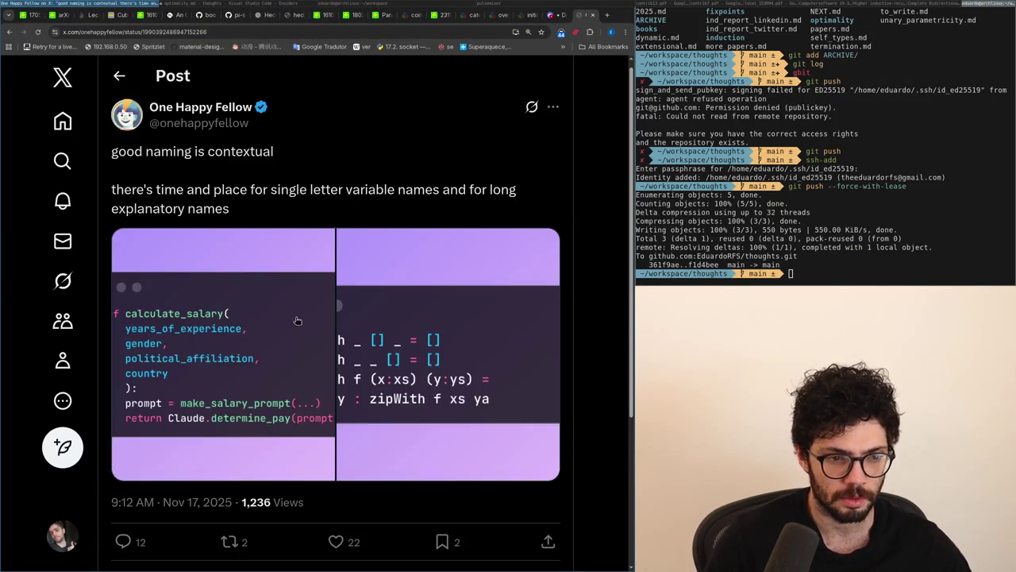
pyautogui.scroll(-2, 238, 365)
pyautogui.click(225, 399)
pyautogui.click(225, 399)
pyautogui.scroll(-2, 230, 413)
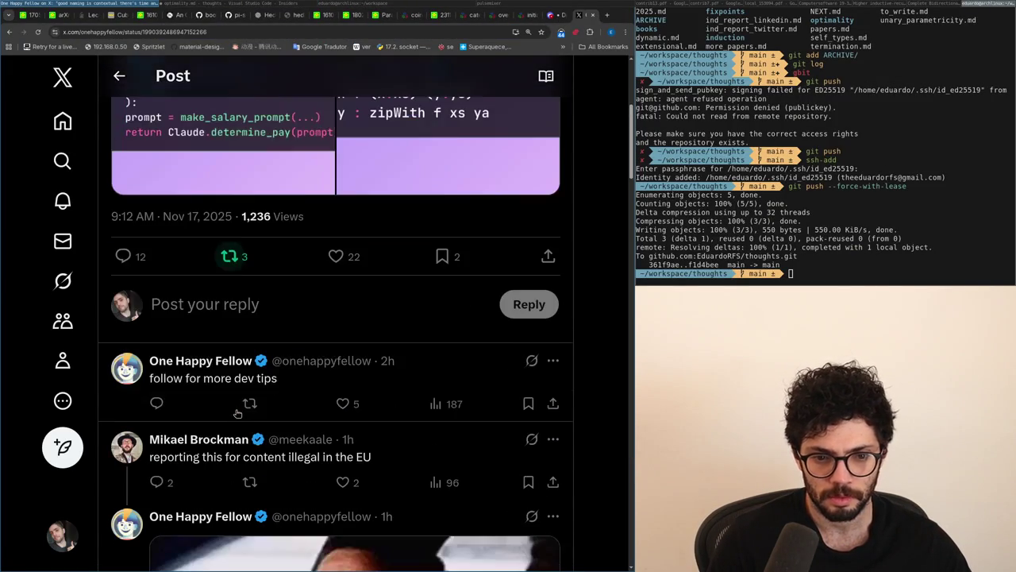
pyautogui.scroll(-1, 234, 424)
pyautogui.scroll(3, 233, 420)
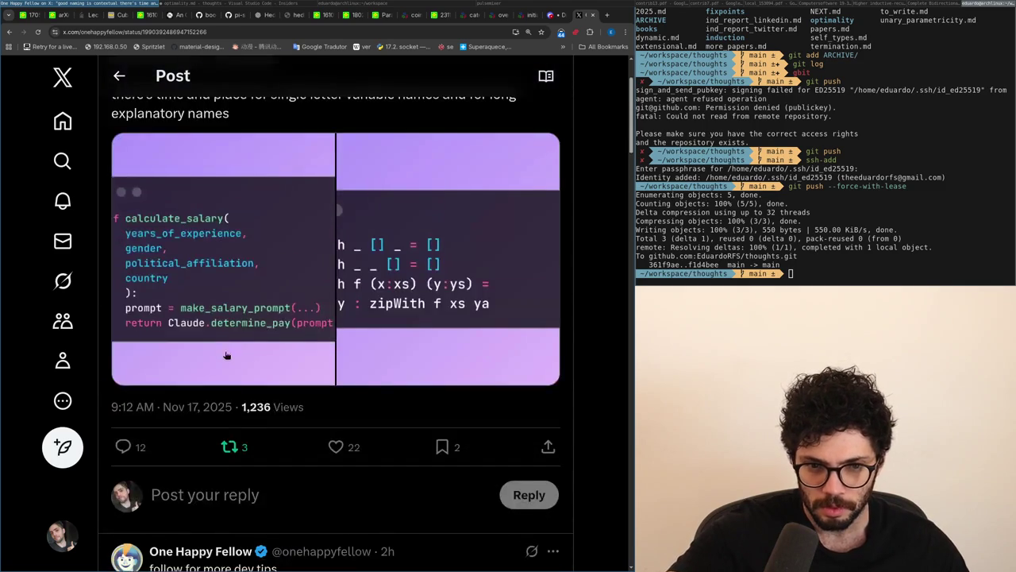
pyautogui.click(225, 353)
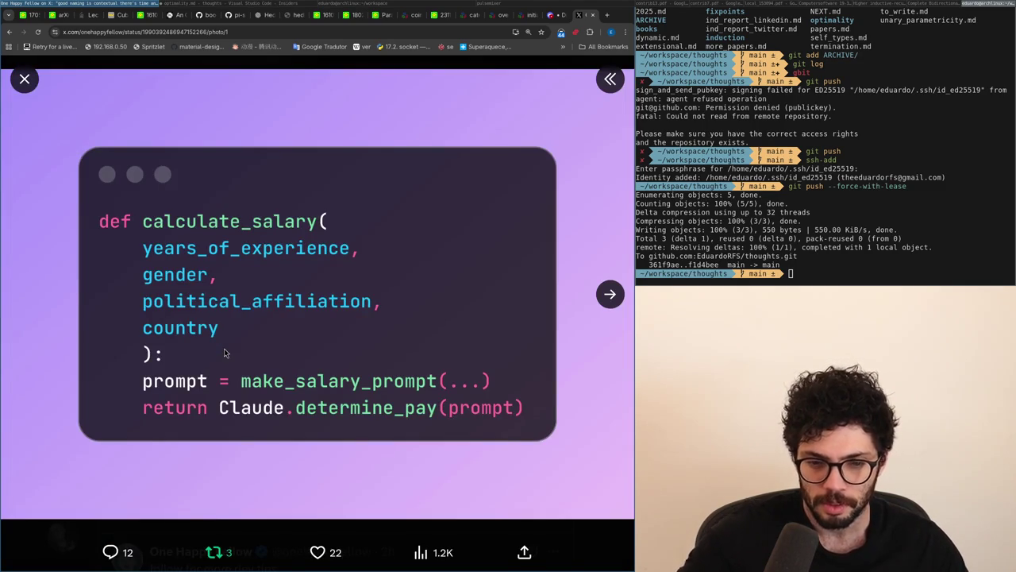
pyautogui.press('Right')
pyautogui.press('Left')
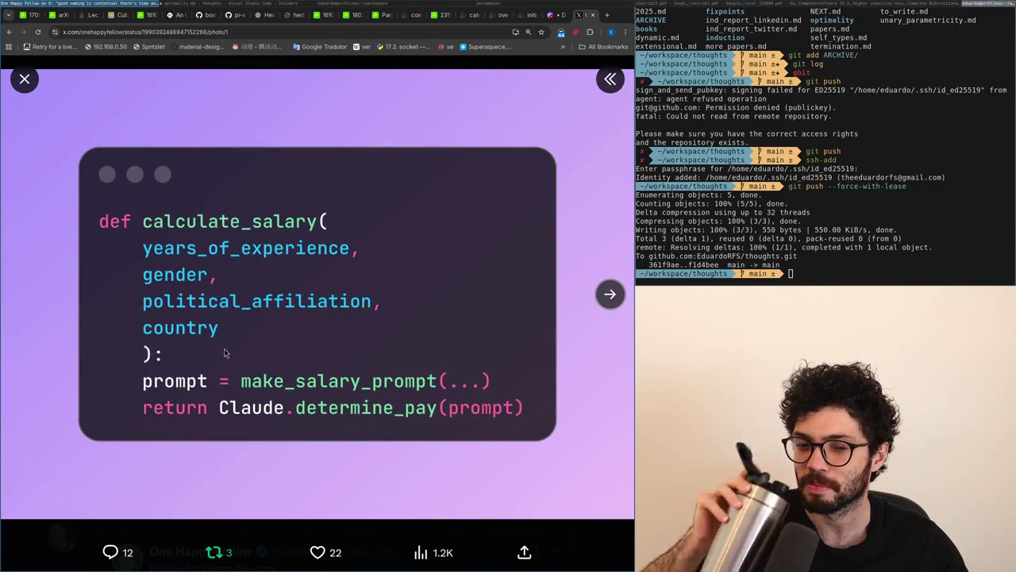
pyautogui.press('Right')
pyautogui.press('Escape')
# Step: Load the hidden replies in the thread and inspect the zipWith code image
pyautogui.scroll(-10, 207, 321)
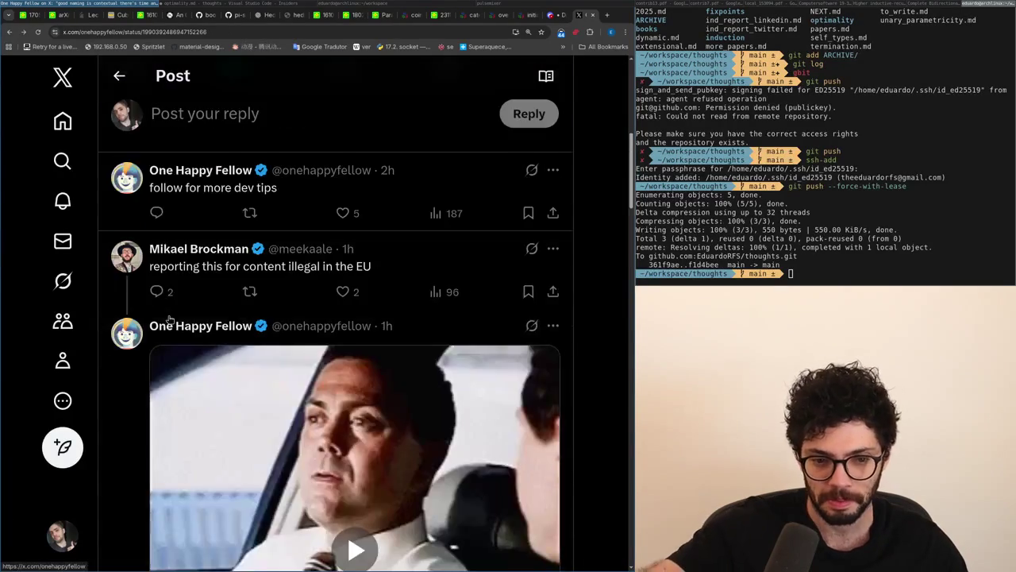
pyautogui.scroll(-7, 207, 321)
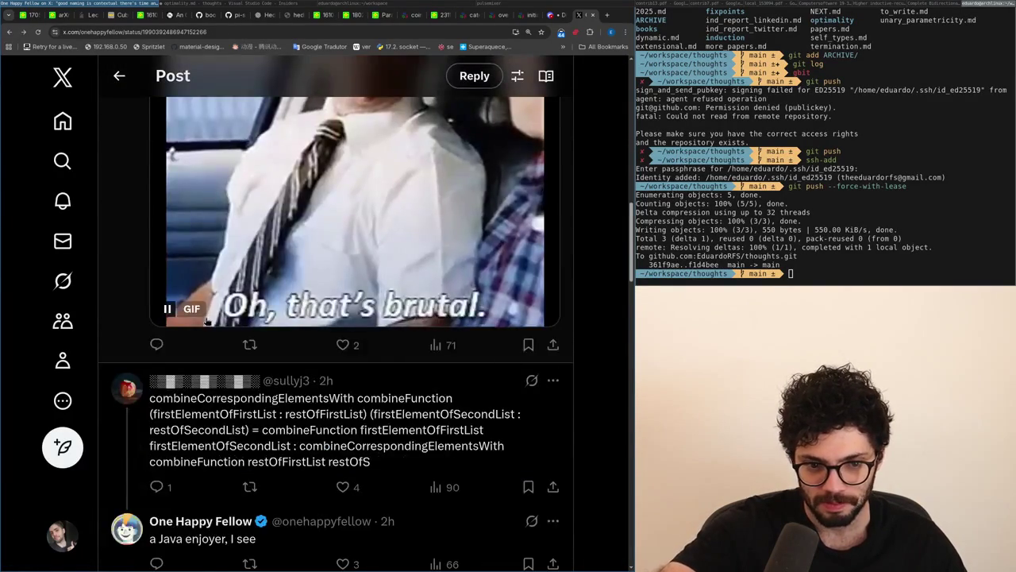
pyautogui.scroll(-7, 207, 321)
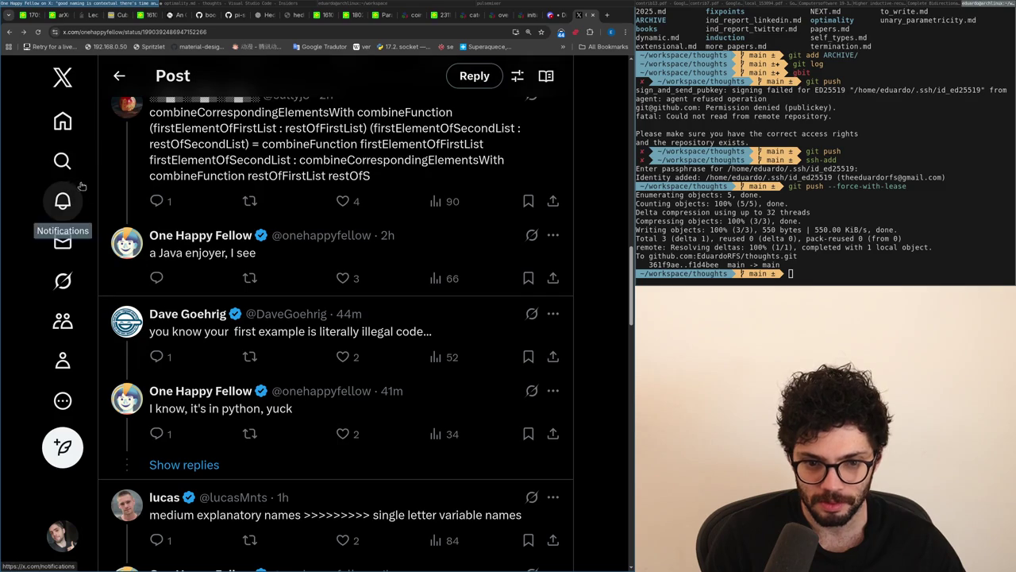
pyautogui.scroll(4, 129, 237)
pyautogui.scroll(-5, 129, 237)
pyautogui.click(208, 367)
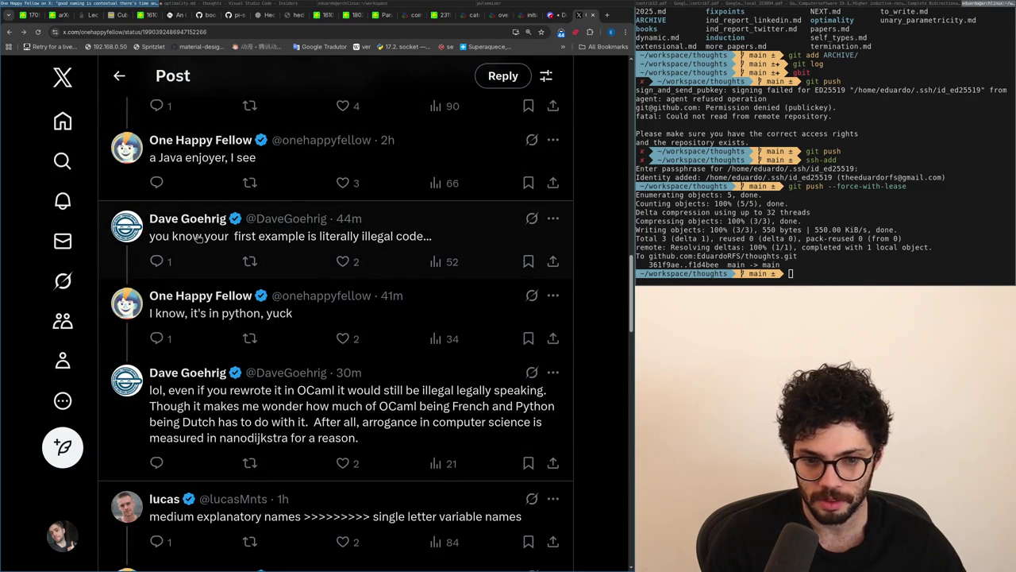
pyautogui.scroll(15, 198, 238)
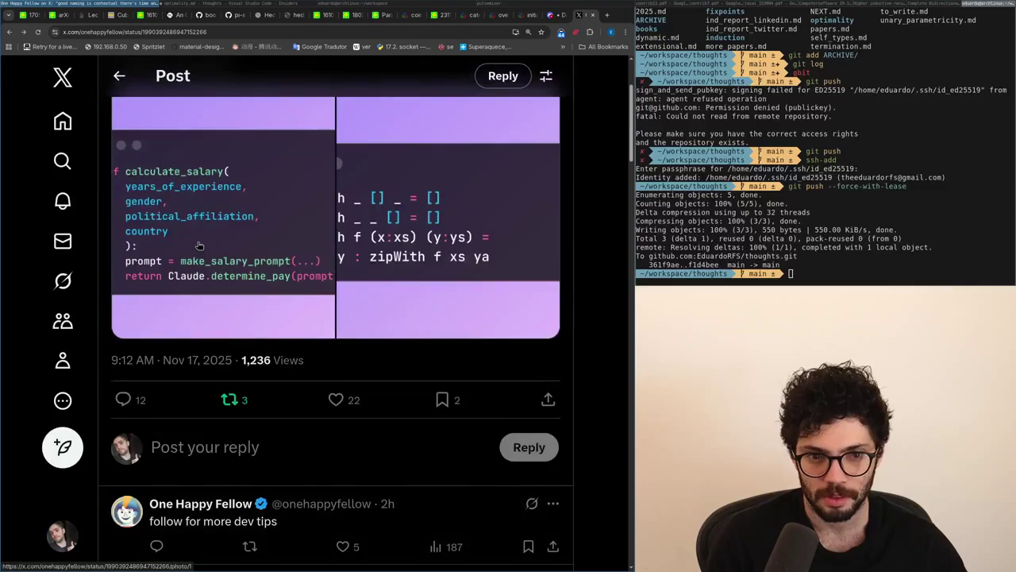
pyautogui.scroll(2, 199, 246)
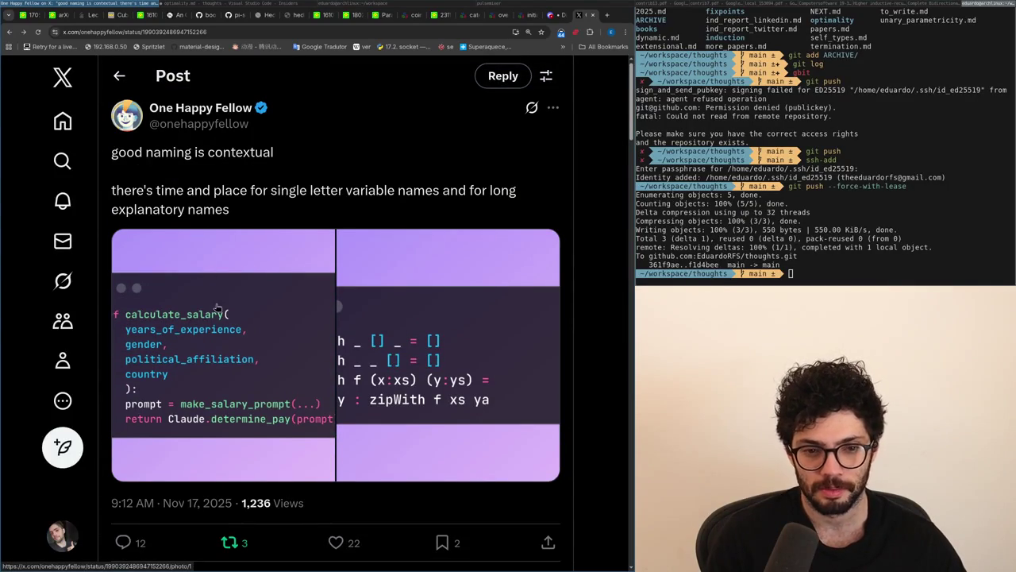
pyautogui.click(370, 338)
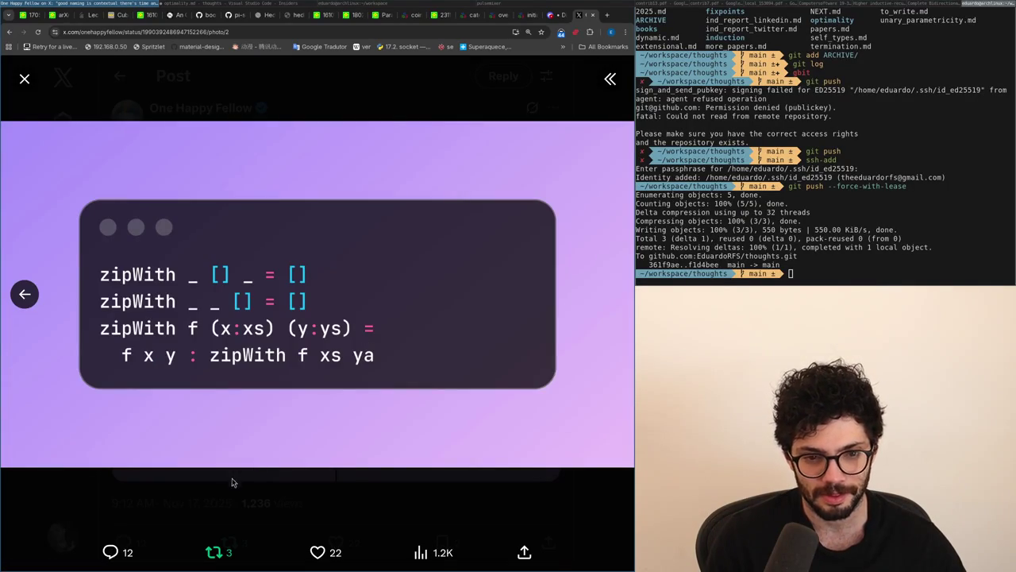
pyautogui.click(222, 496)
# Step: Read further down to the parody reply, then close the X tab
pyautogui.scroll(-15, 224, 476)
pyautogui.scroll(-5, 225, 470)
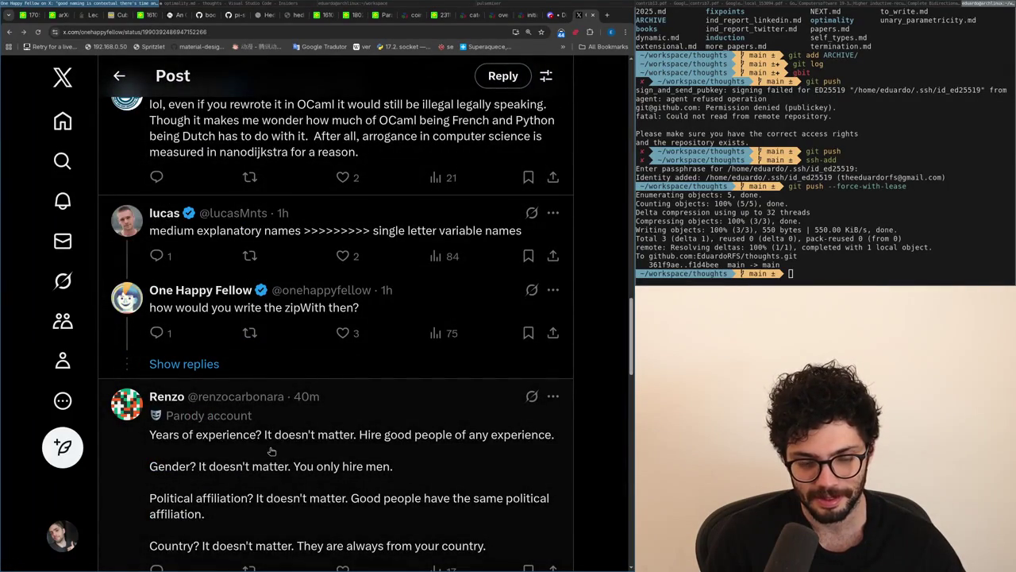
pyautogui.scroll(-2, 271, 451)
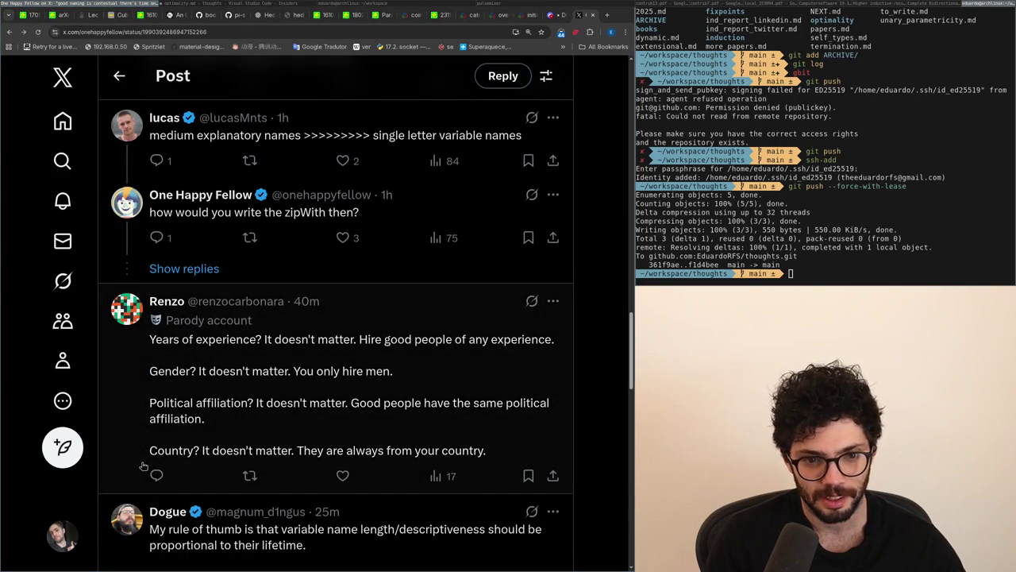
pyautogui.click(152, 440)
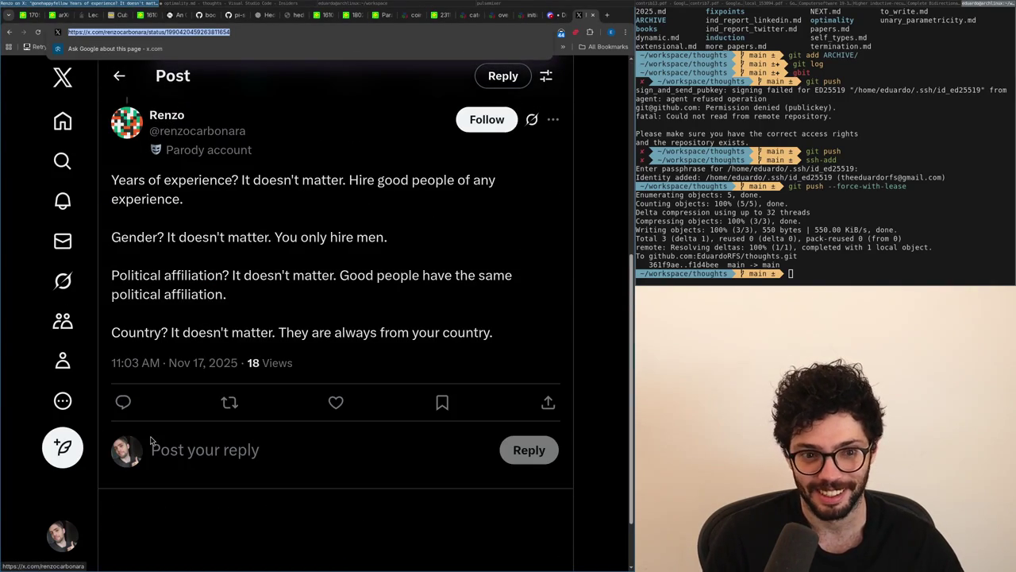
pyautogui.hotkey('ctrl', 'w')
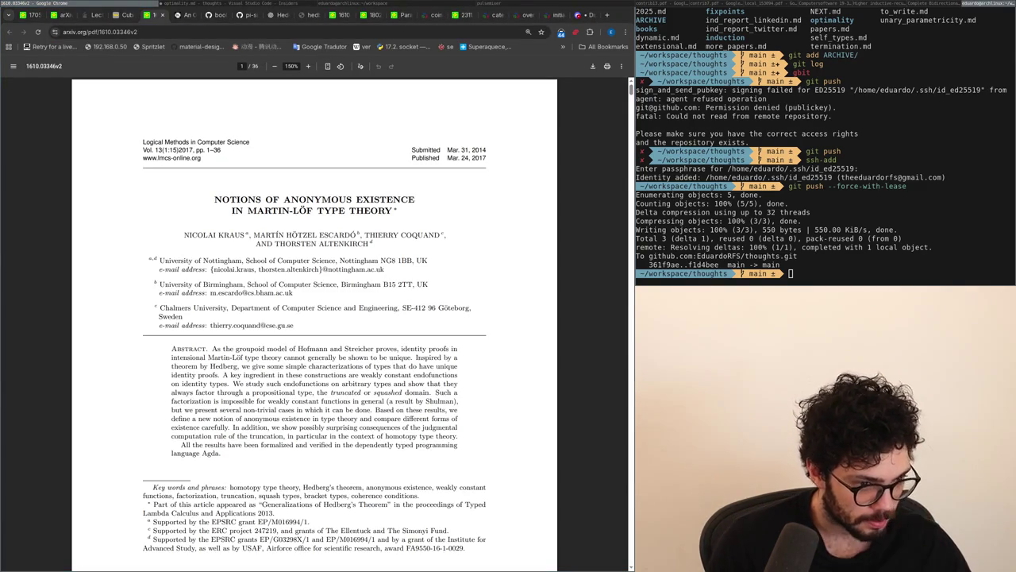
# Step: Bring the optimality.md editor back and expand it to fill the screen
pyautogui.hotkey('alt', 'Tab')
pyautogui.press('super+f')
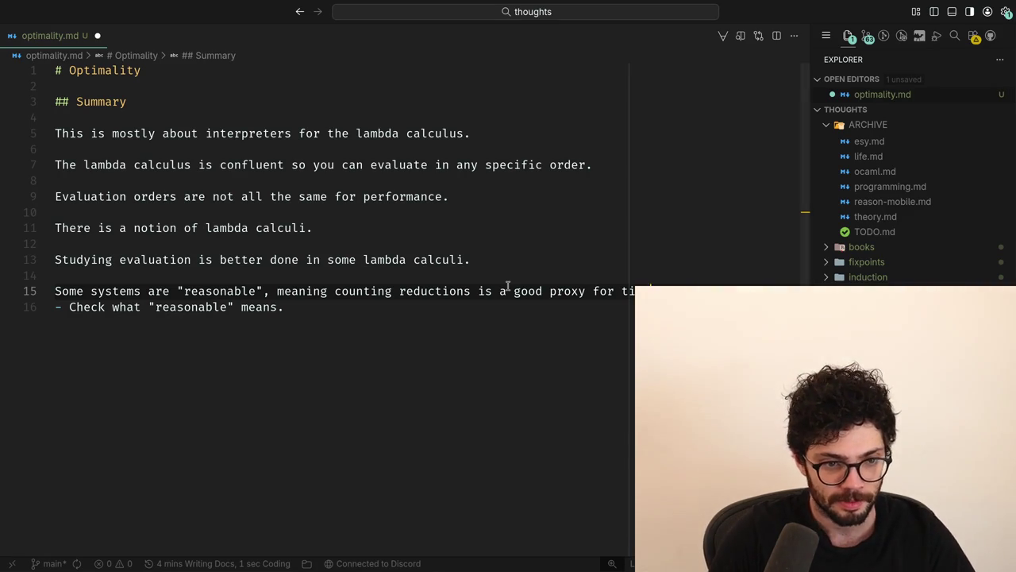
# Step: Move to the end of line 16 and add a new line below it
pyautogui.press('Down')
pyautogui.press('Up')
pyautogui.press('Home')
pyautogui.hotkey('ctrl', 'Right')
pyautogui.hotkey('ctrl', 'Right')
pyautogui.hotkey('ctrl', 'Right')
pyautogui.hotkey('ctrl', 'Right')
pyautogui.hotkey('ctrl', 'Right')
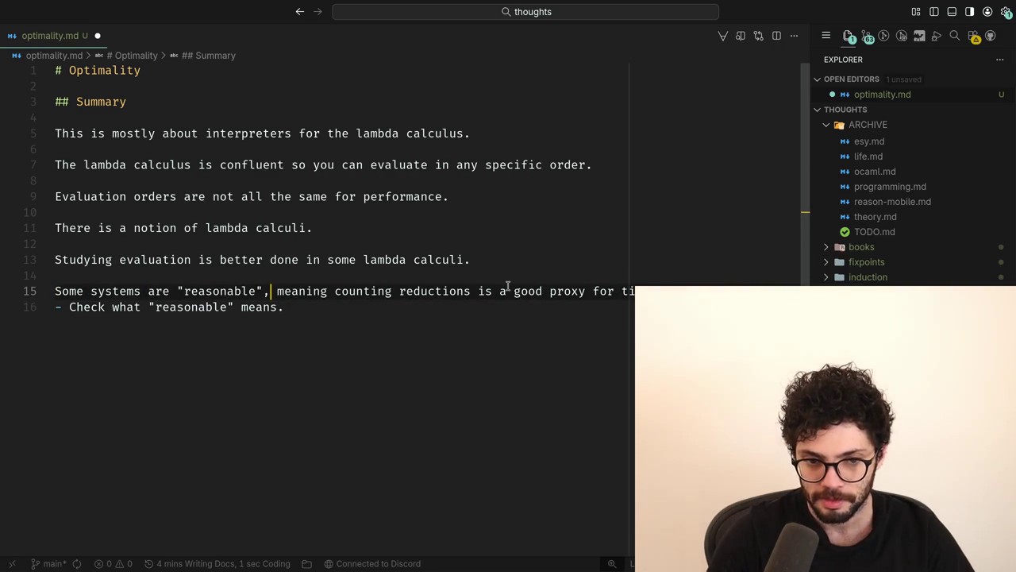
pyautogui.hotkey('ctrl', 'Right')
pyautogui.press('Down')
pyautogui.press('Return')
pyautogui.press('Return')
# Step: Type and then erase a draft sentence, leaving line 18 empty
pyautogui.write('Ty')
pyautogui.press('BackSpace')
pyautogui.press('BackSpace')
pyautogui.press('Return')
pyautogui.write('They')
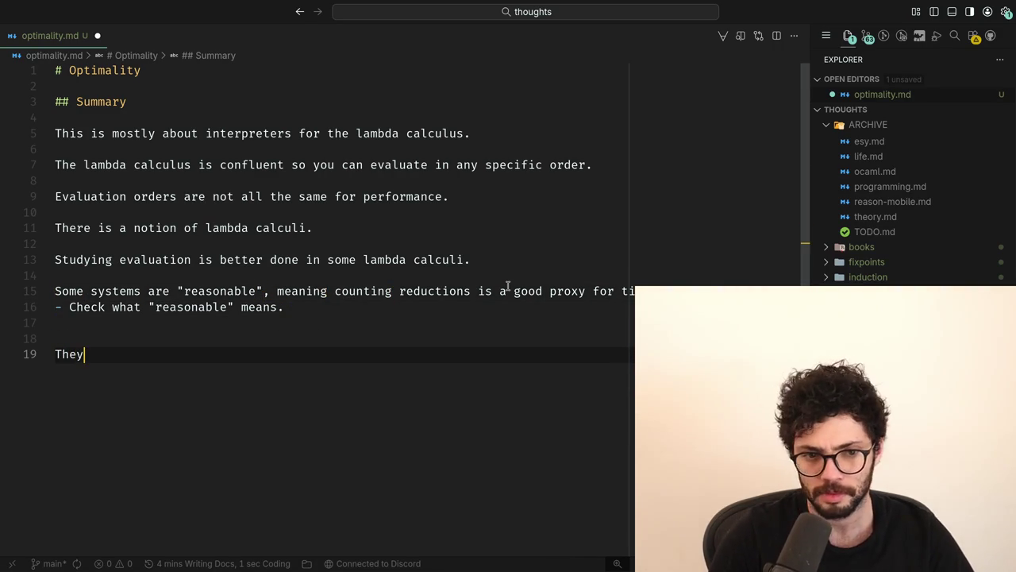
pyautogui.write("'re")
pyautogui.press('BackSpace')
pyautogui.press('BackSpace')
pyautogui.press('BackSpace')
pyautogui.write("'re")
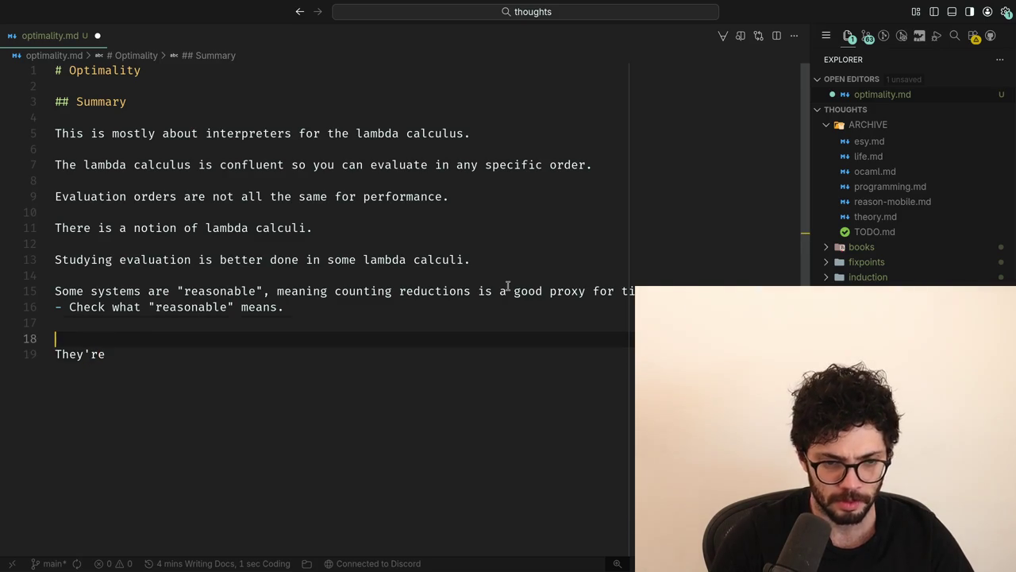
pyautogui.press('Home')
pyautogui.press('BackSpace')
pyautogui.press('End')
pyautogui.press('BackSpace')
pyautogui.press('BackSpace')
pyautogui.press('BackSpace')
pyautogui.press('BackSpace')
pyautogui.press('BackSpace')
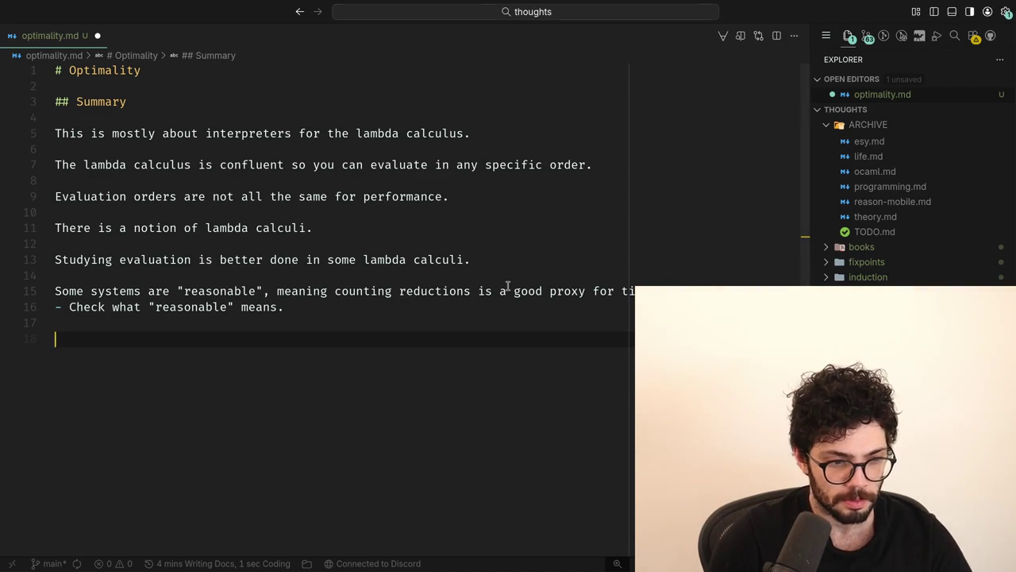
# Step: Widen the editor to full screen and hide the Explorer sidebar
pyautogui.hotkey('ctrl', 'alt', 'Left')
pyautogui.hotkey('ctrl', 'alt', 'Return')
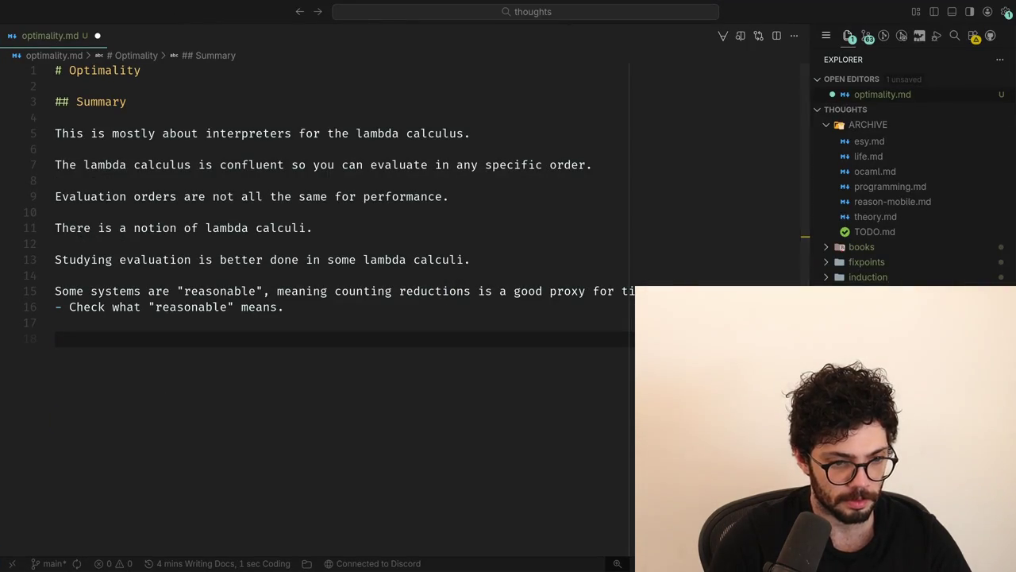
pyautogui.hotkey('ctrl', 'b')
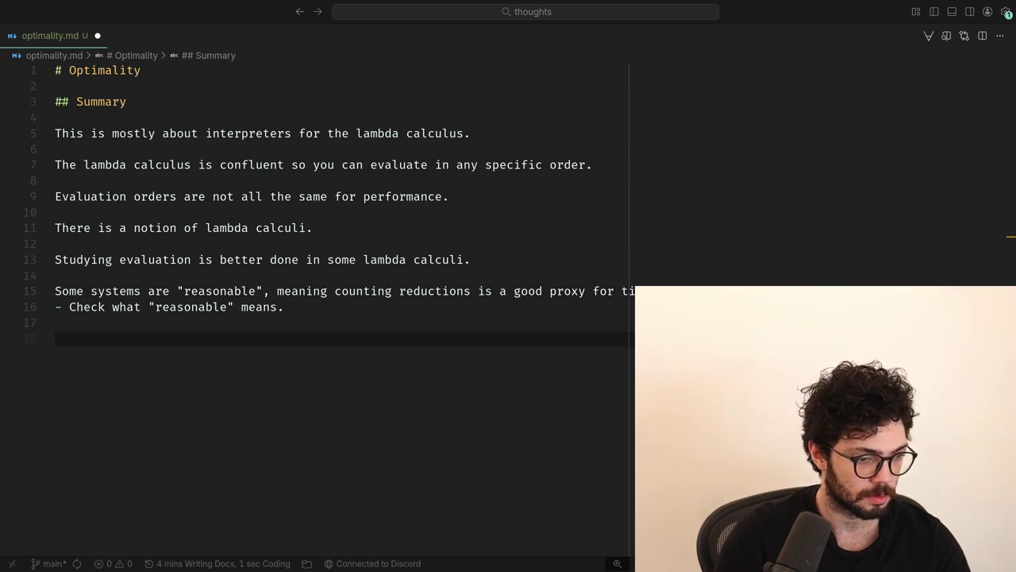
# Step: Type 'Common strategies are' on line 18, then bring up the arXiv paper
pyautogui.hotkey('alt', 'Tab')
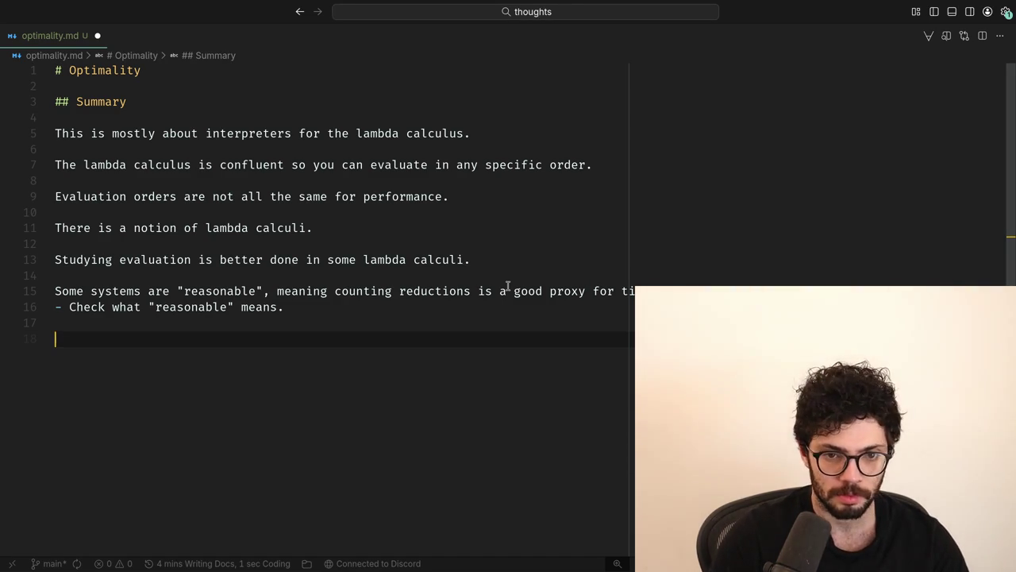
pyautogui.hotkey('alt', 'Tab')
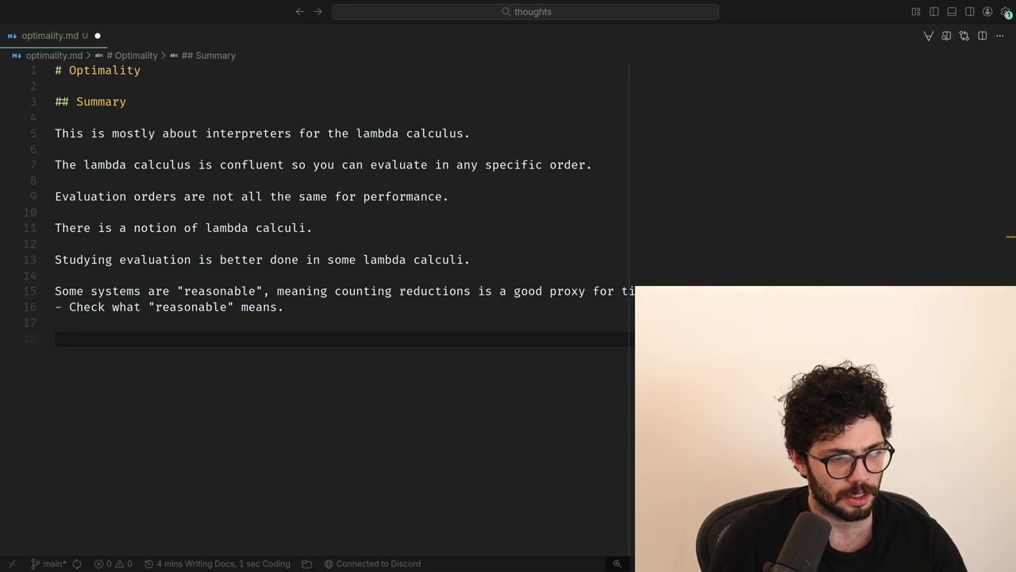
pyautogui.press('super+Tab')
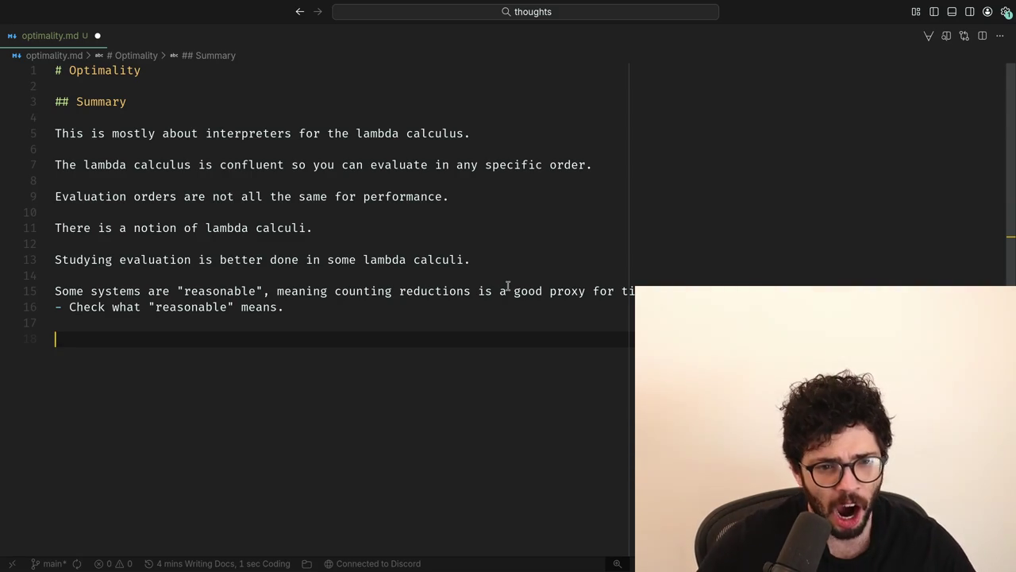
pyautogui.write('Common strategies ')
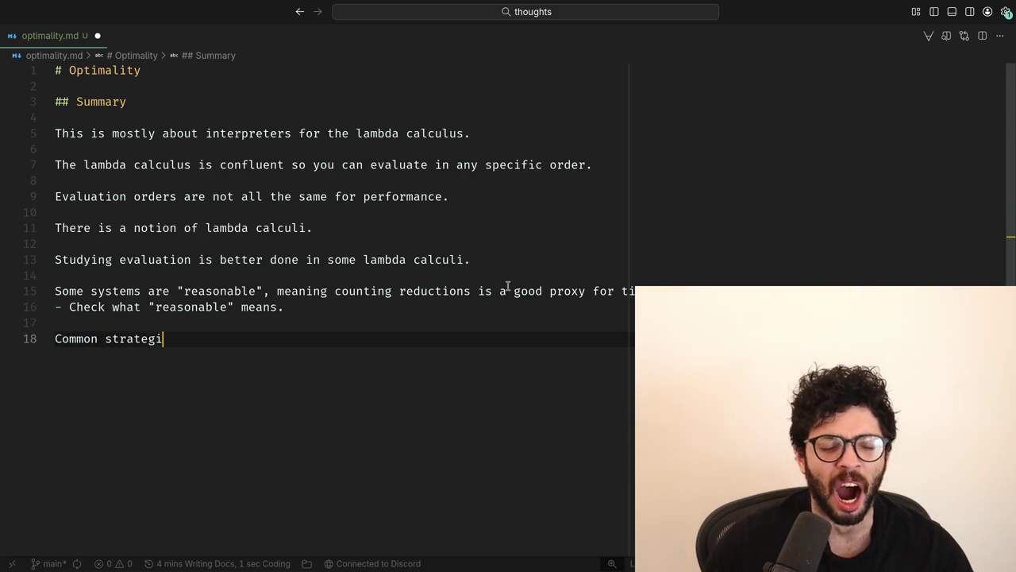
pyautogui.write('are')
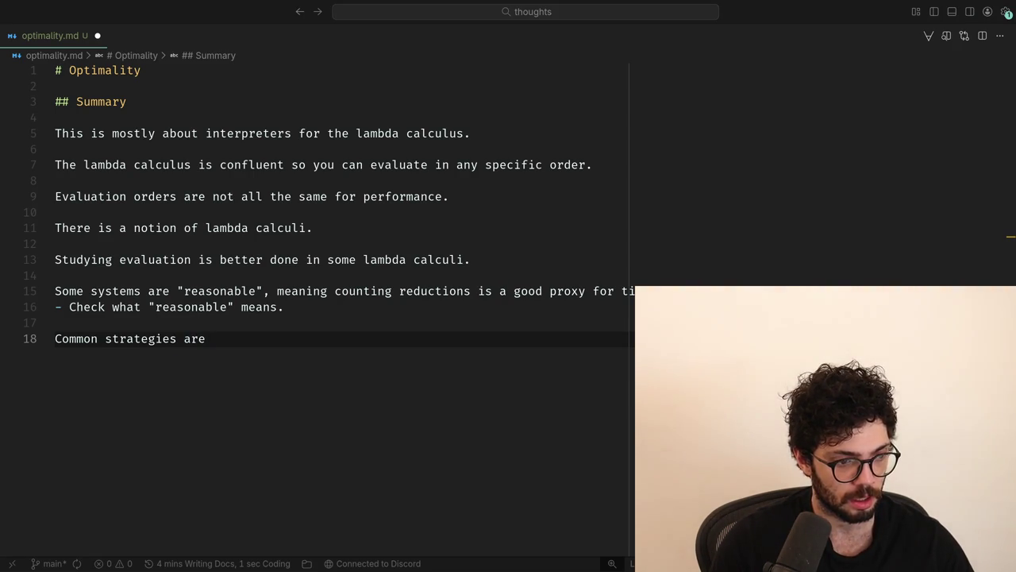
pyautogui.press('super+2')
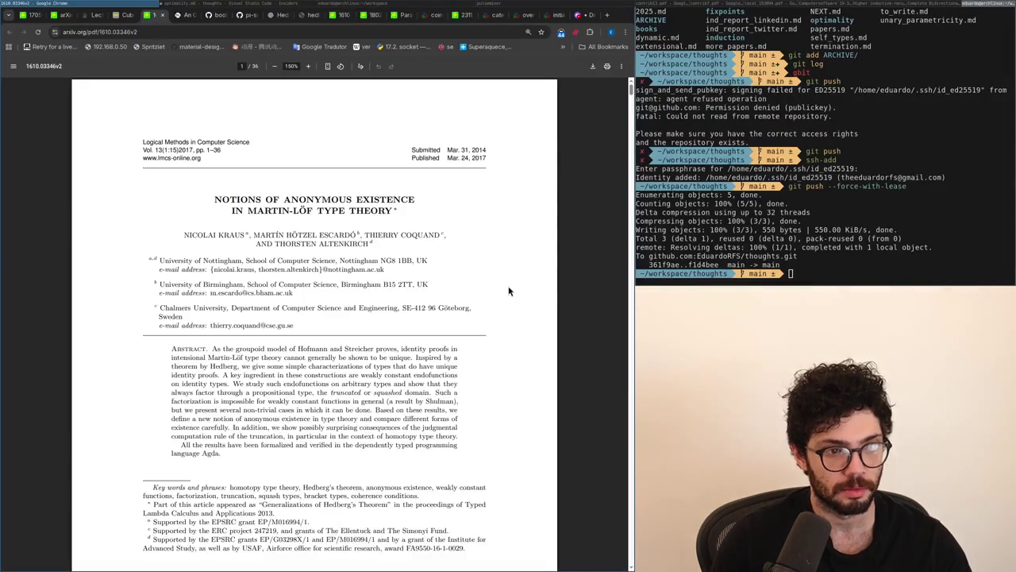
pyautogui.press('super+1')
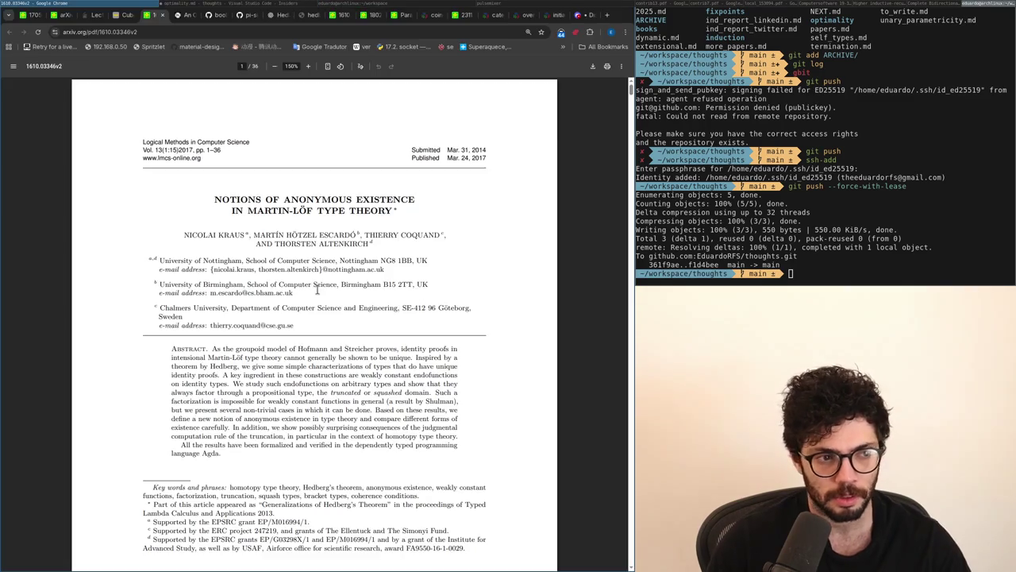
pyautogui.hotkey('alt', 'Tab')
pyautogui.hotkey('alt', 'Tab')
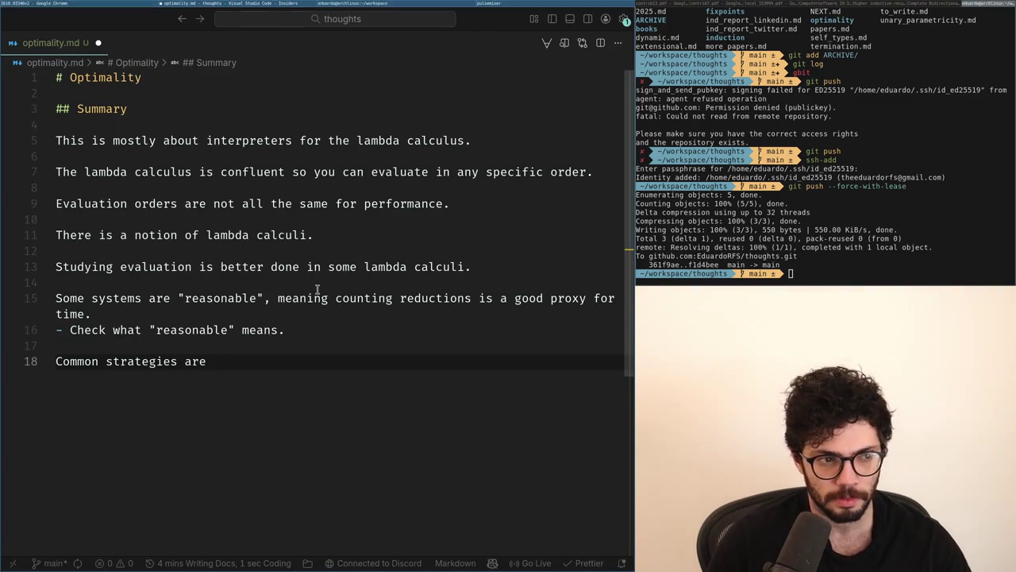
pyautogui.hotkey('alt', 'Tab')
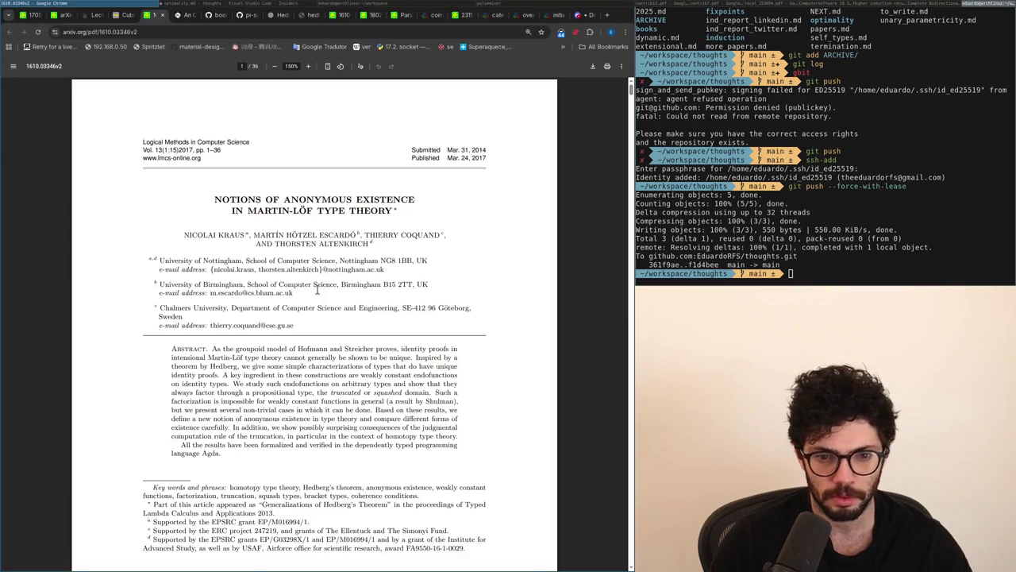
pyautogui.hotkey('alt', 'Tab')
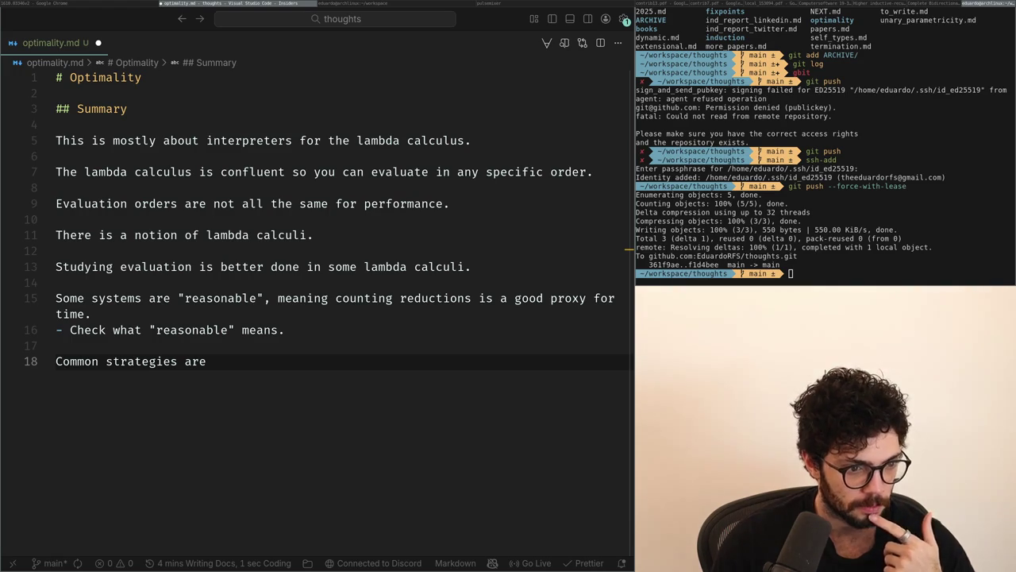
pyautogui.press('super+Left')
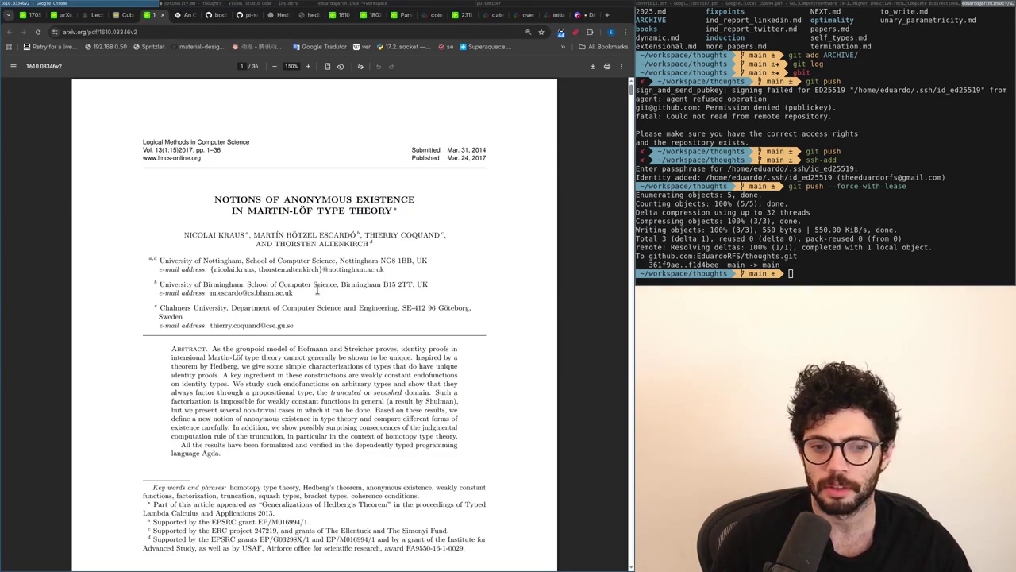
# Step: Glance at the arXiv PDF in Chrome and return to optimality.md in VS Code
pyautogui.press('super+Right')
pyautogui.press('super+Left')
pyautogui.press('super+Right')
pyautogui.press('super+Left')
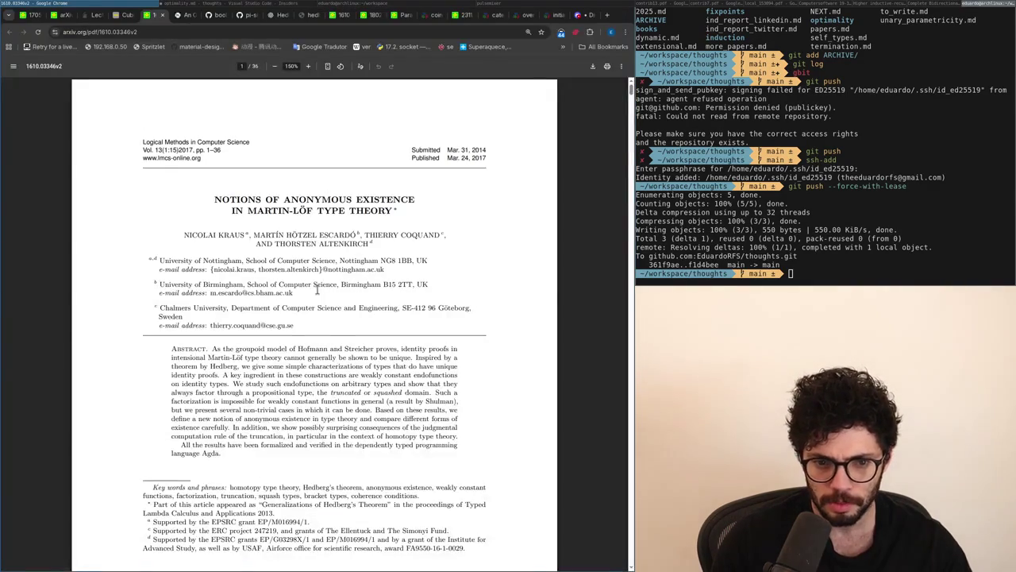
pyautogui.press('super+Right')
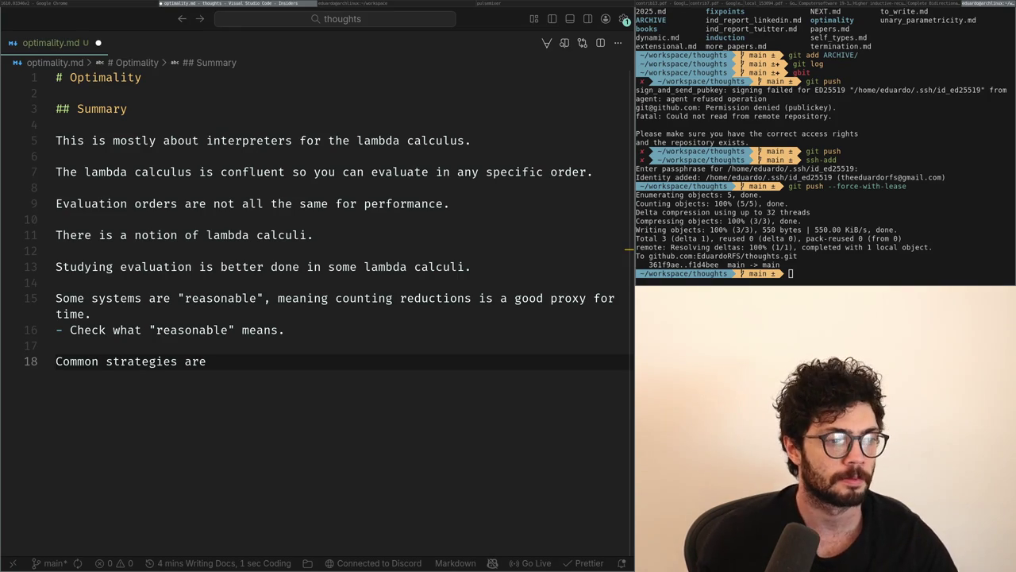
pyautogui.hotkey('alt', 'Tab')
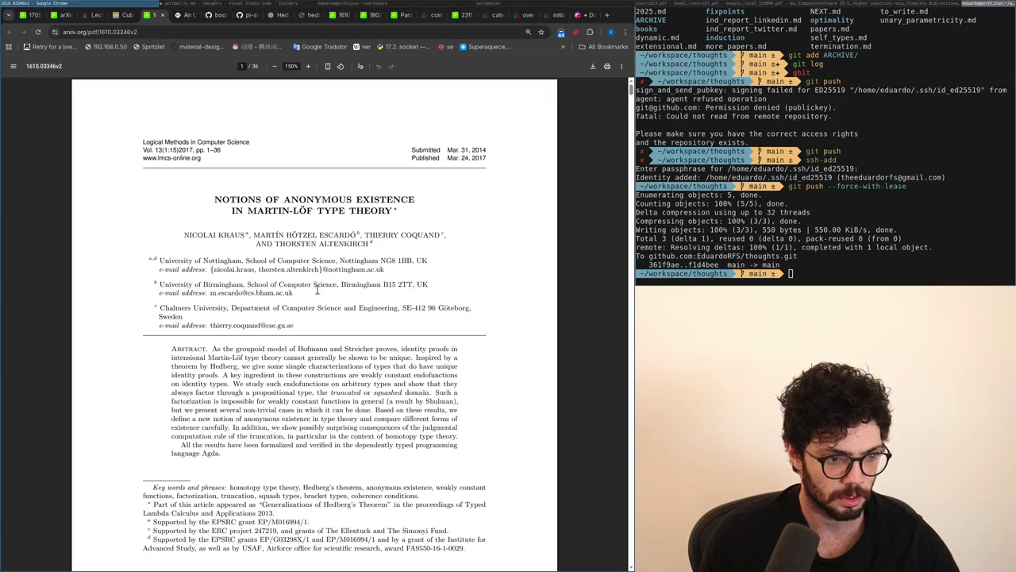
pyautogui.hotkey('alt', 'Tab')
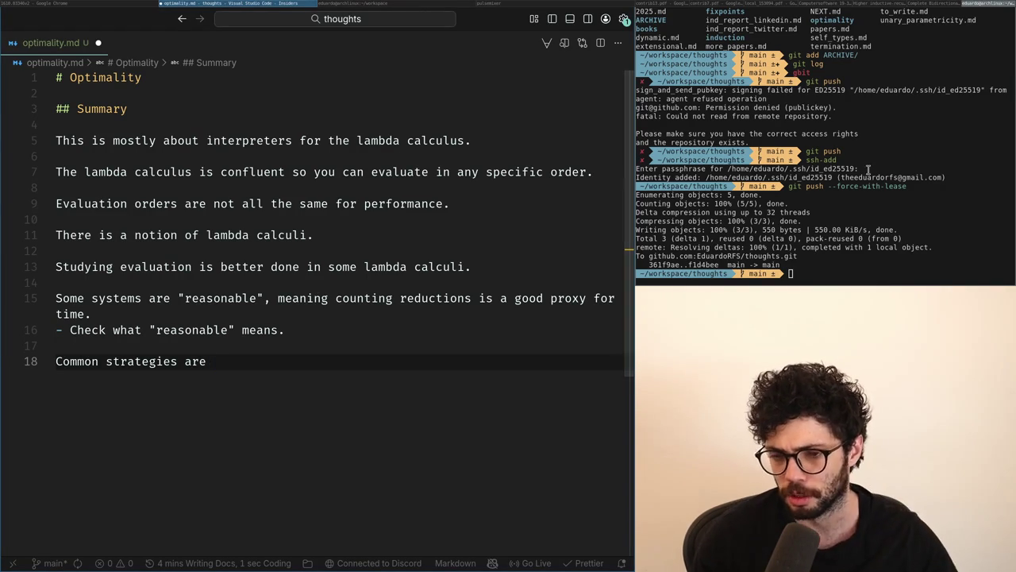
# Step: Change line 18's ending from 'are' to 'can be split in two'
pyautogui.hotkey('ctrl', 'l')
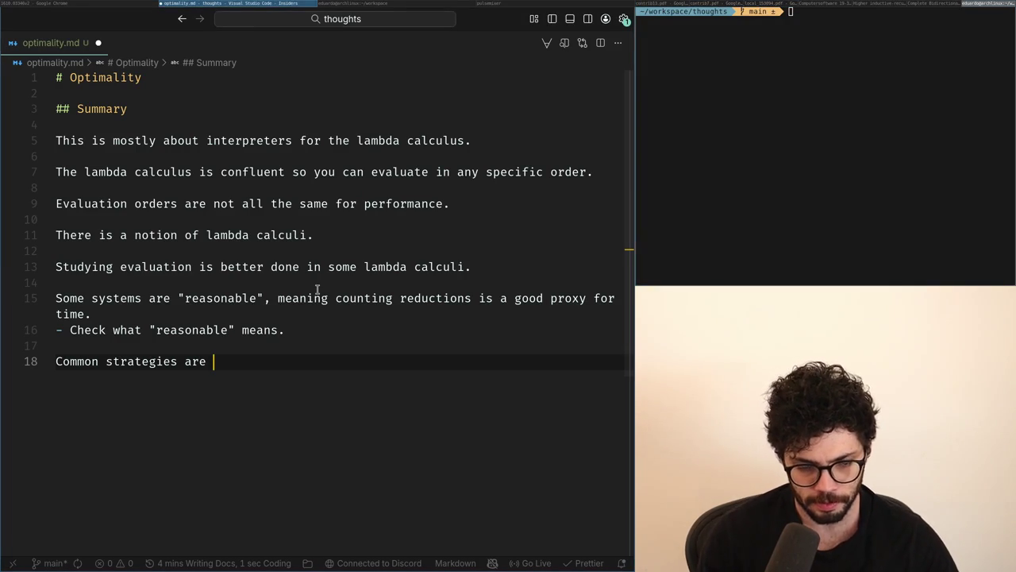
pyautogui.hotkey('ctrl', 'BackSpace')
pyautogui.write('can be seen')
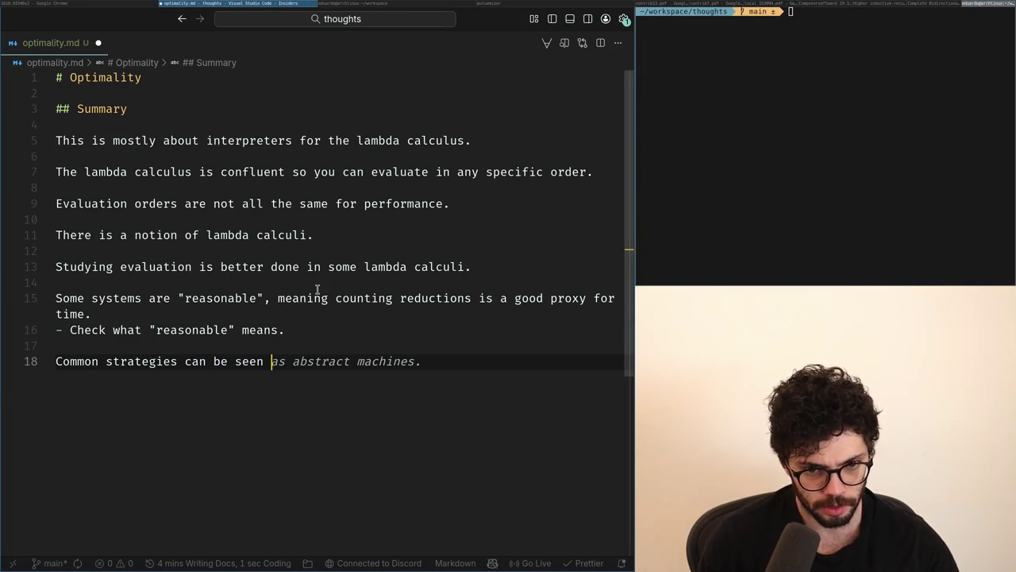
pyautogui.hotkey('ctrl', 'BackSpace')
pyautogui.write('split in two')
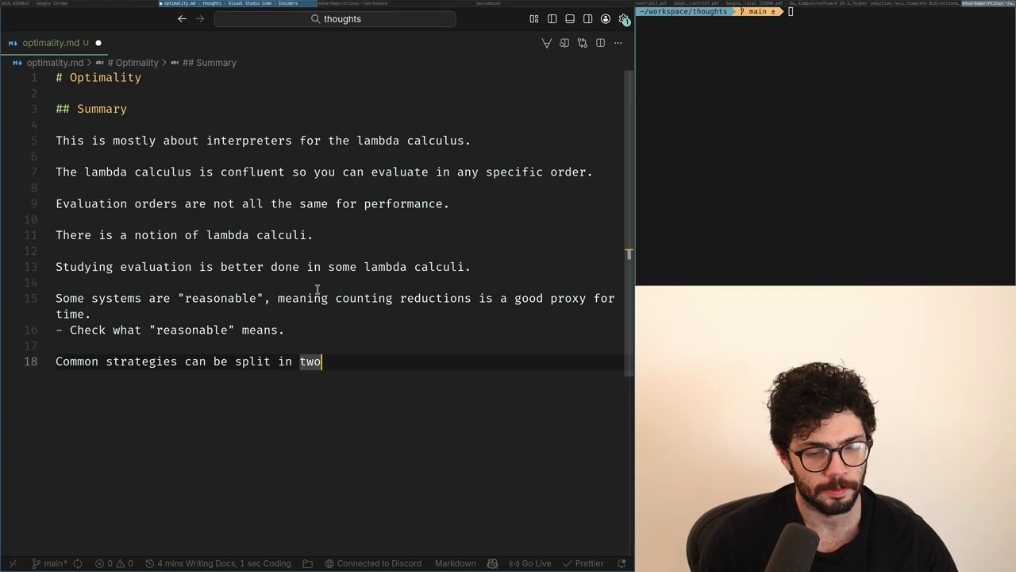
# Step: Load x.com in a new Chrome tab
pyautogui.hotkey('alt', 'Tab')
pyautogui.hotkey('ctrl', 't')
pyautogui.write('x.com')
pyautogui.press('Return')
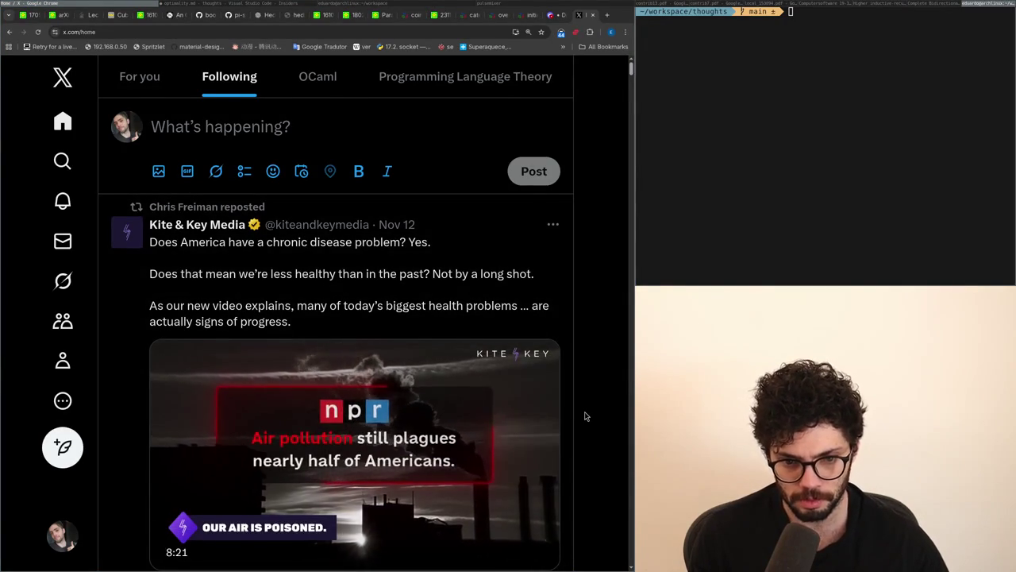
# Step: Scroll the X Following feed and dismiss a terminal completion prompt
pyautogui.scroll(-2, 585, 416)
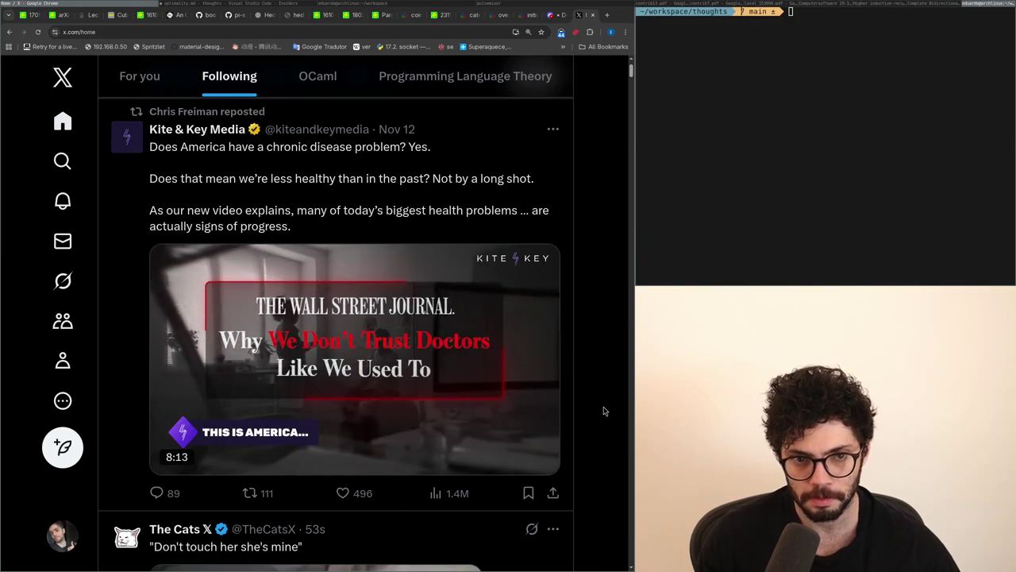
pyautogui.scroll(-5, 604, 411)
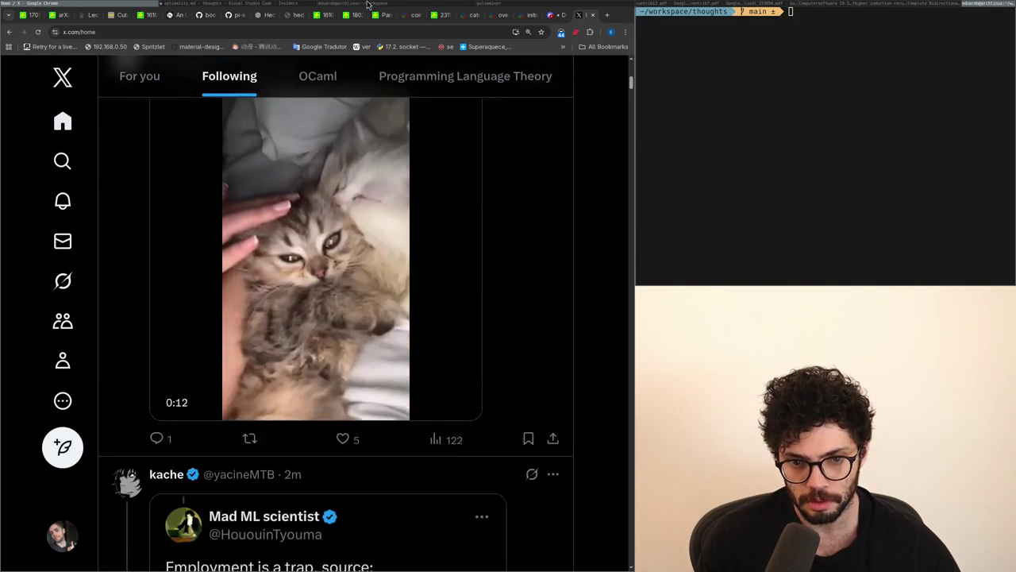
pyautogui.click(368, 4)
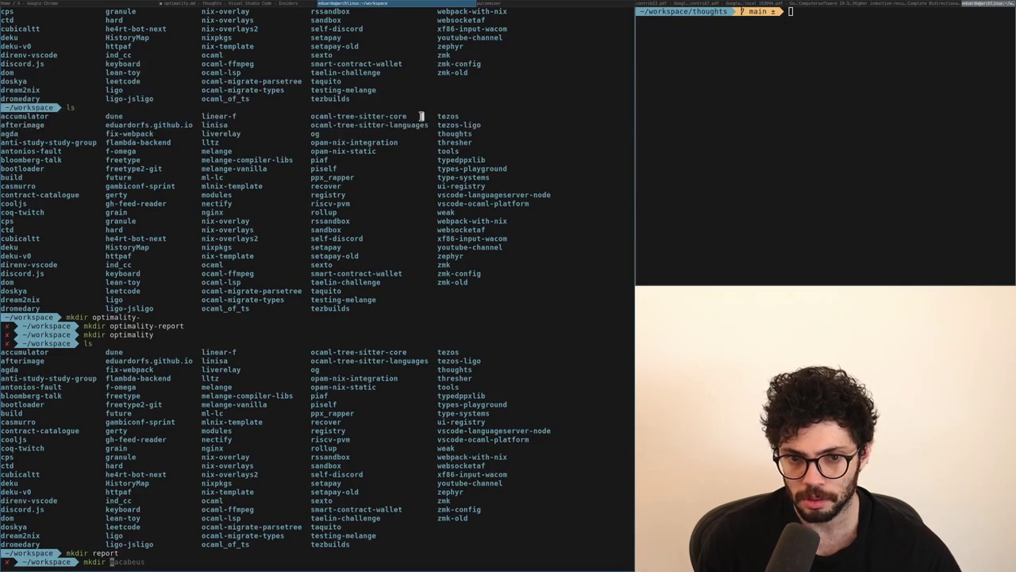
pyautogui.press('Tab')
pyautogui.press('n')
pyautogui.press('super+Left')
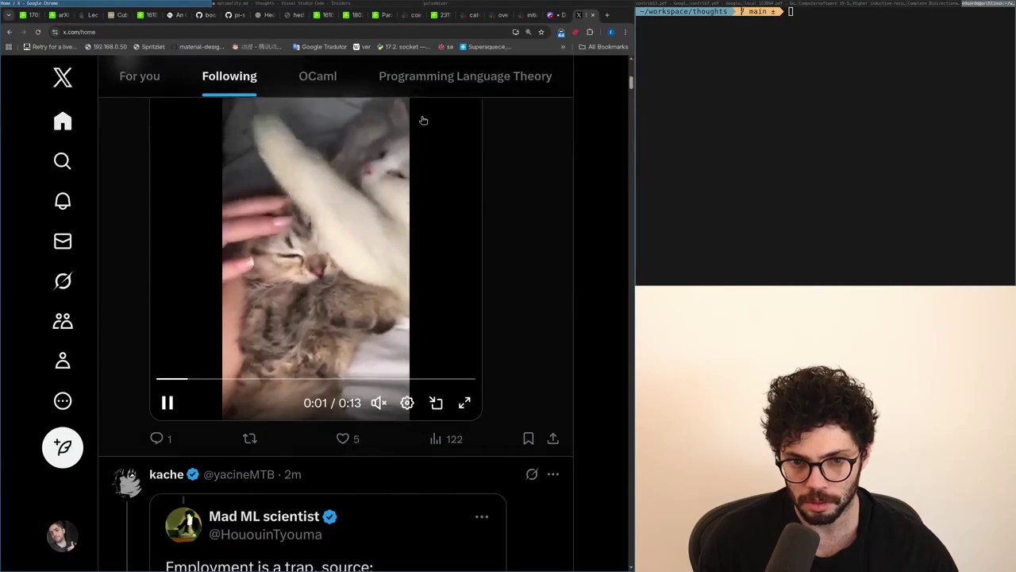
# Step: Scroll back up the X feed and return to the optimality.md notes
pyautogui.scroll(-6, 423, 120)
pyautogui.scroll(1, 423, 120)
pyautogui.press('super+Right')
pyautogui.press('super+Left')
pyautogui.press('super+Right')
pyautogui.press('super+Left')
pyautogui.scroll(1, 424, 119)
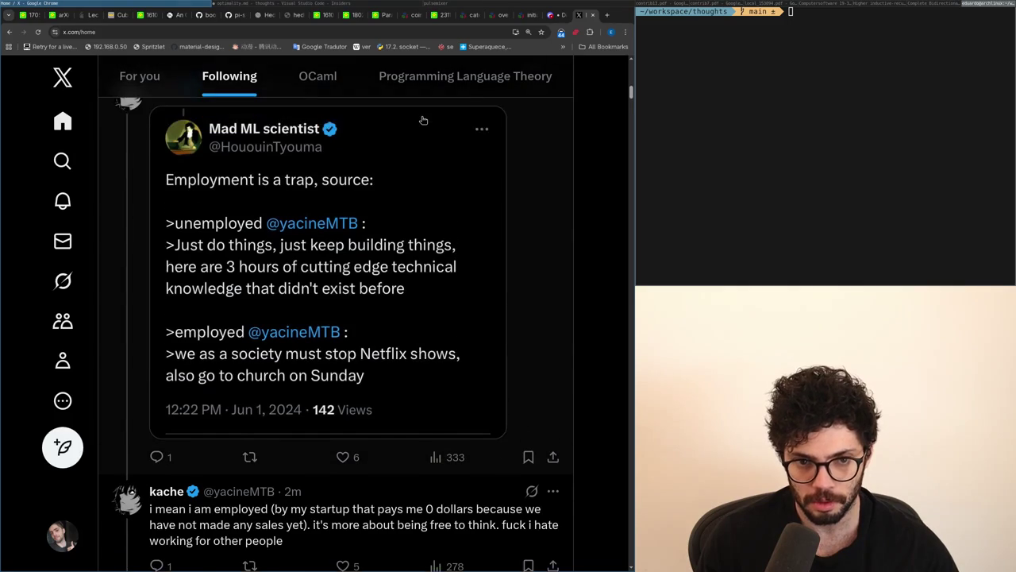
pyautogui.scroll(1, 423, 120)
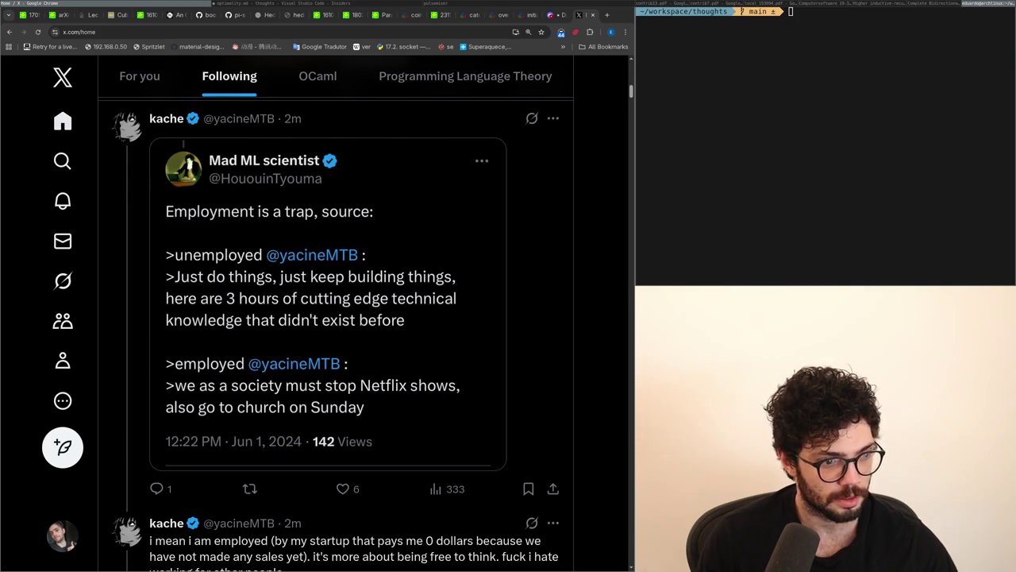
pyautogui.hotkey('alt', 'Tab')
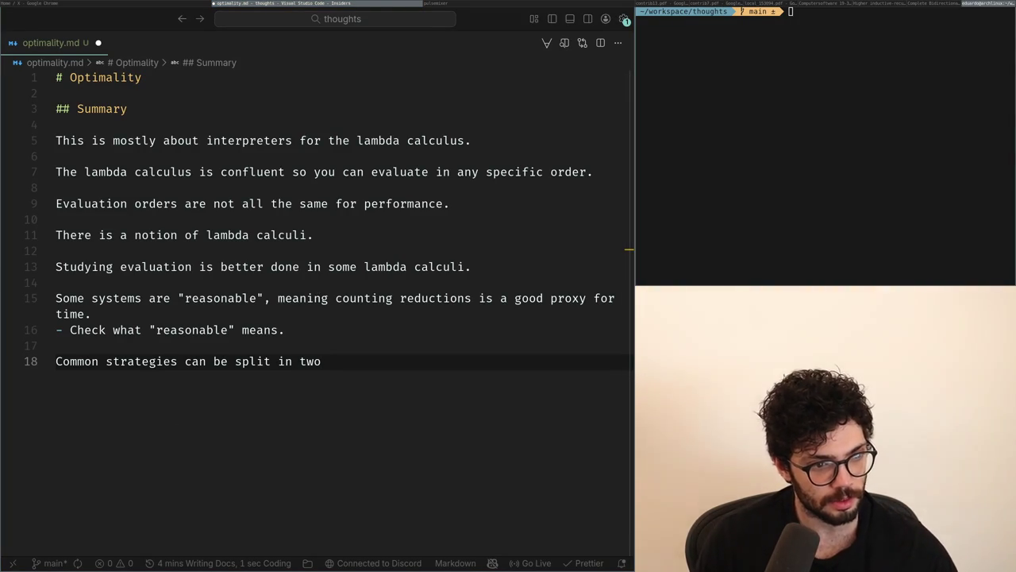
# Step: Select line 18's sentence and start retyping it
pyautogui.press('super+Left')
pyautogui.press('super+Right')
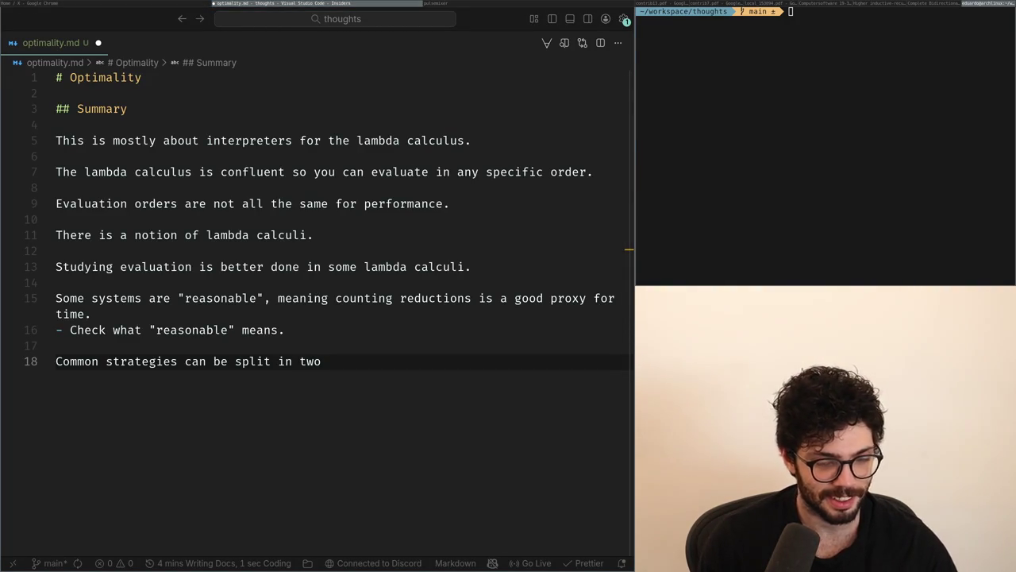
pyautogui.press('Home')
pyautogui.hotkey('ctrl', 'Right')
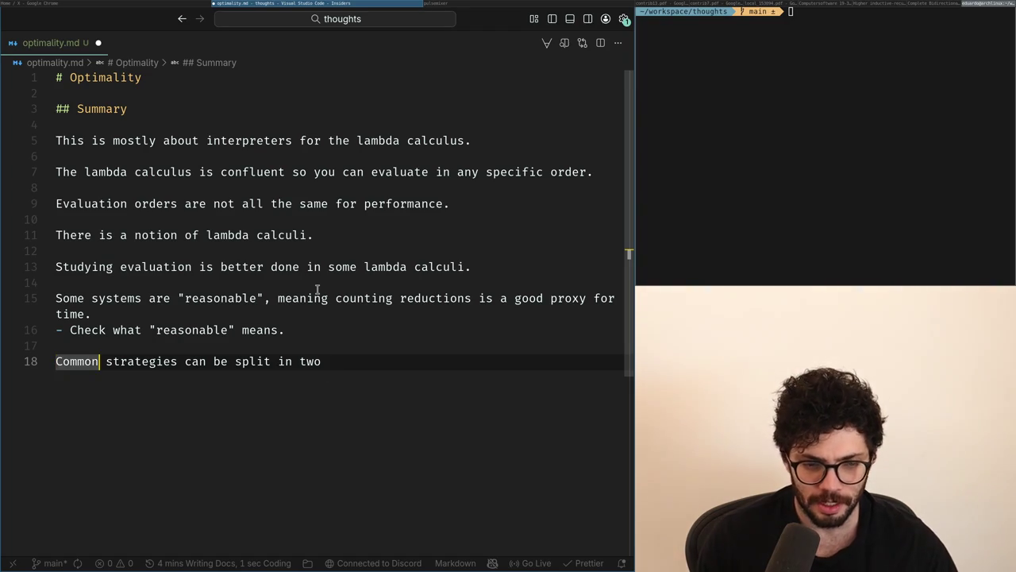
pyautogui.hotkey('ctrl', 'Right')
pyautogui.hotkey('ctrl', 'Left')
pyautogui.press('Home')
pyautogui.hotkey('shift', 'End')
pyautogui.write('T')
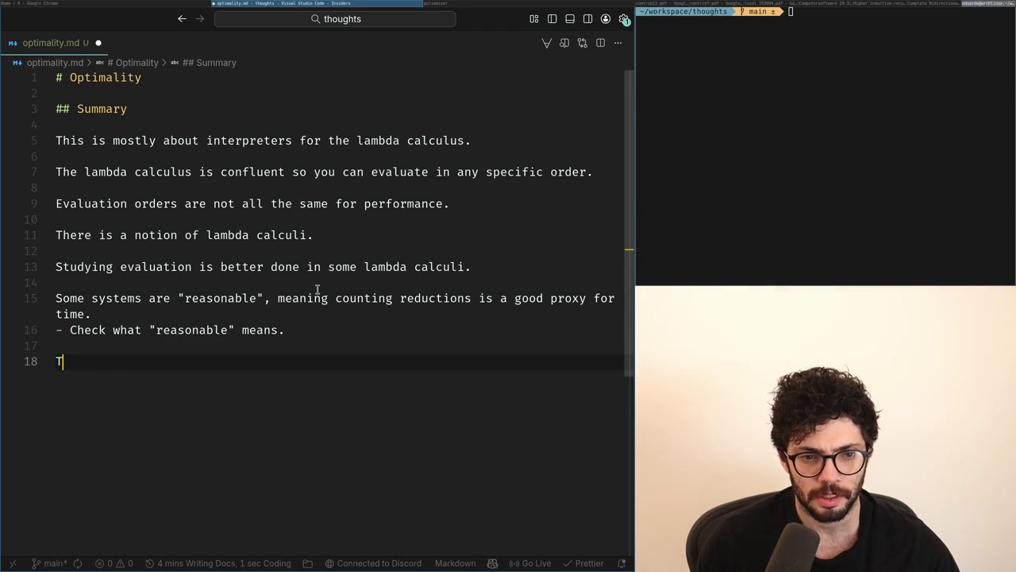
pyautogui.write('are are com')
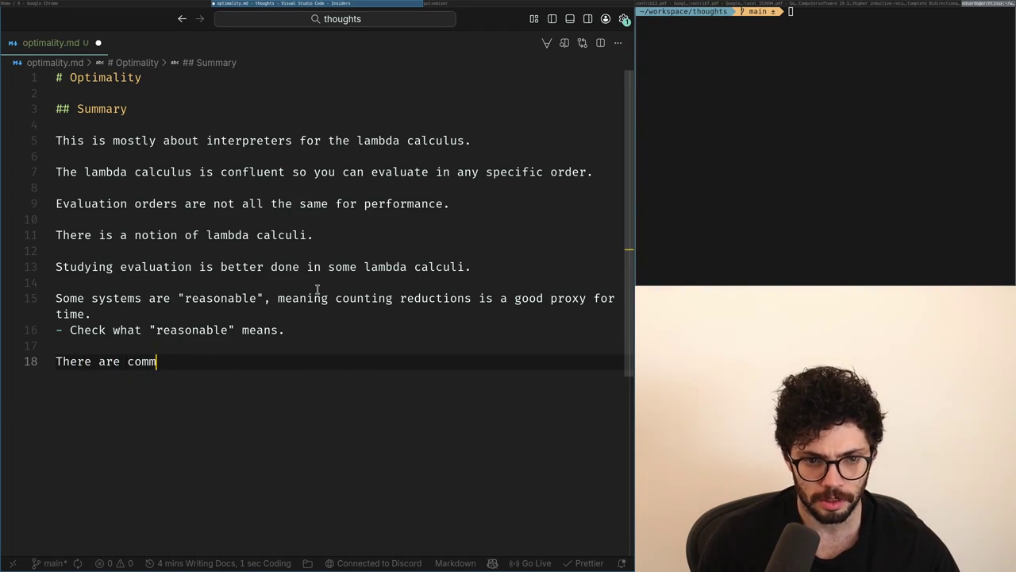
pyautogui.write('mon strategies,')
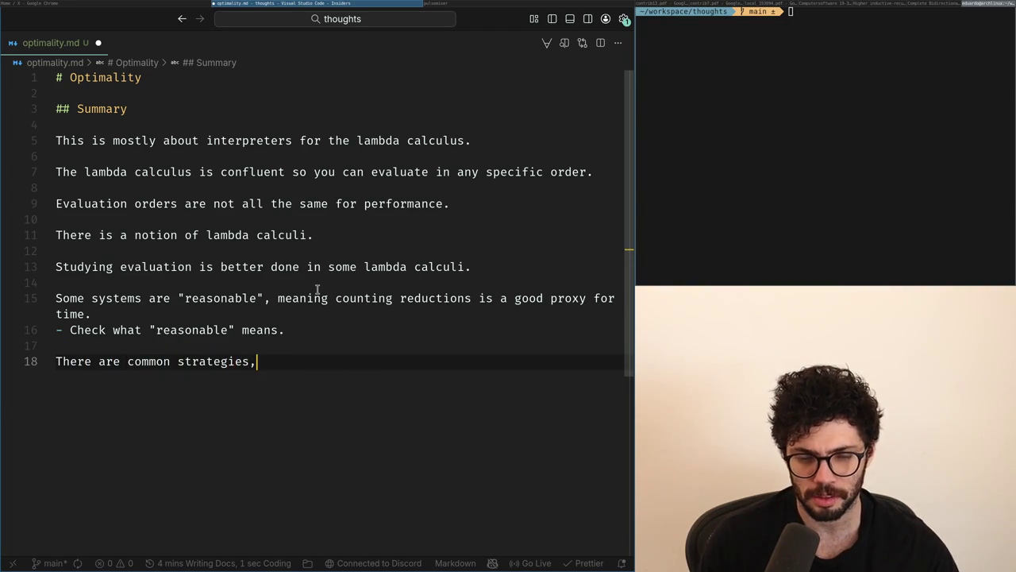
# Step: Google 'call-by-need vs call-by-name' in a new Chrome tab
pyautogui.hotkey('alt', 'Tab')
pyautogui.hotkey('ctrl', 't')
pyautogui.write('call-by-need vs call-by-name')
pyautogui.press('Return')
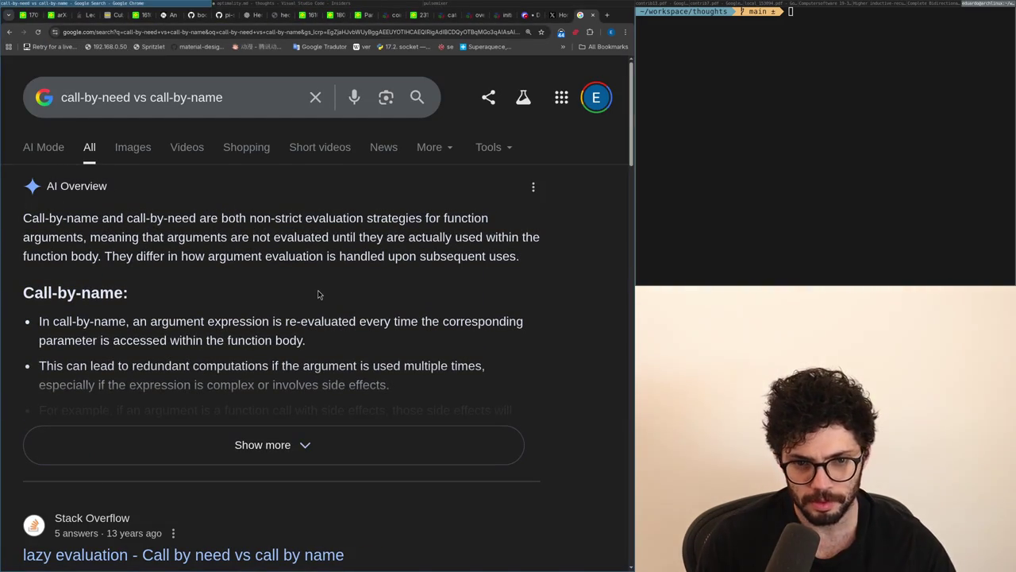
# Step: Complete line 18's list as call-by-value, call-by-name and call-by-need
pyautogui.hotkey('alt', 'Tab')
pyautogui.press('BackSpace')
pyautogui.write(', call')
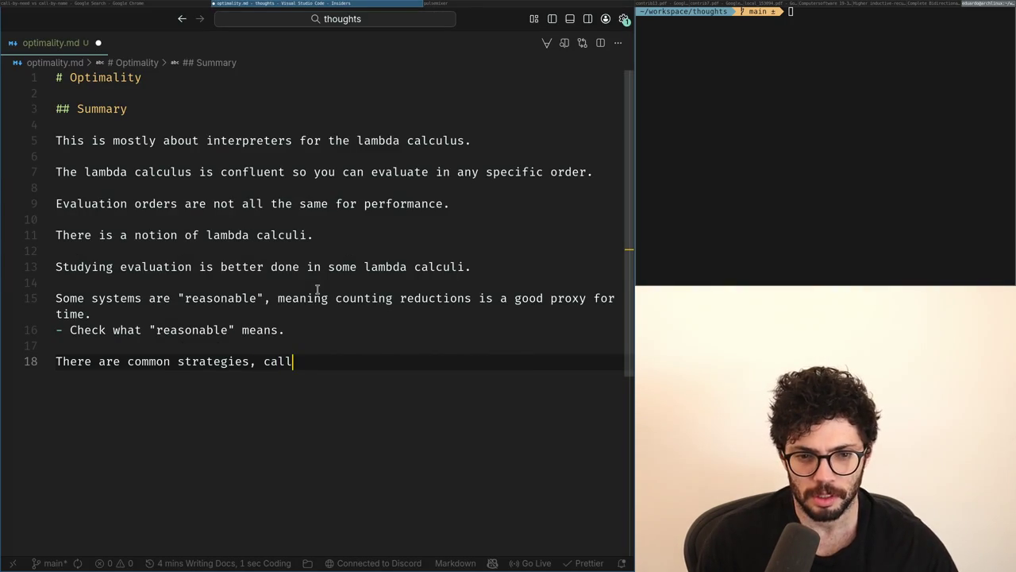
pyautogui.write('-by-value,')
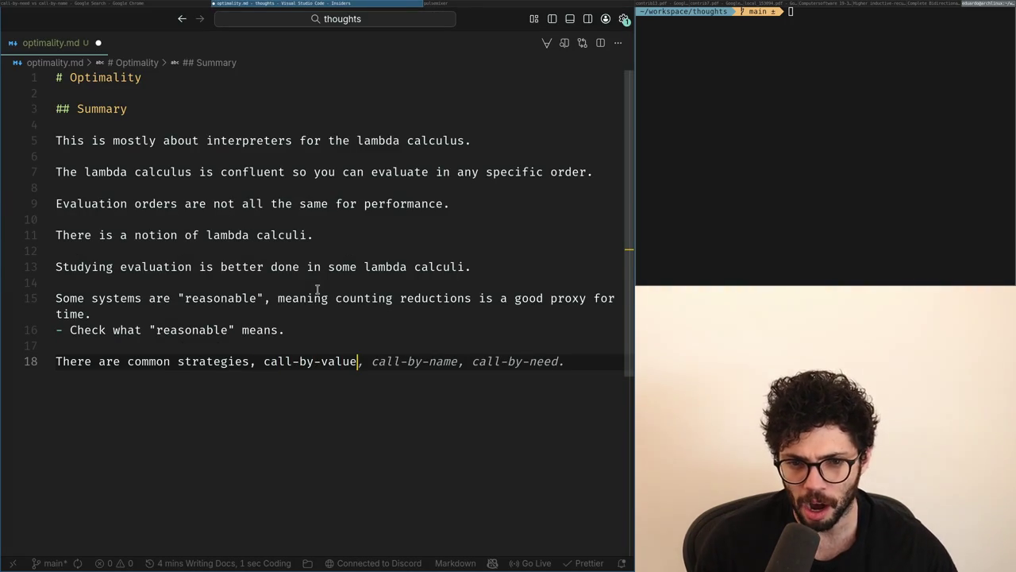
pyautogui.press('Tab')
pyautogui.hotkey('ctrl', 'Left')
pyautogui.hotkey('ctrl', 'Left')
pyautogui.hotkey('ctrl', 'Left')
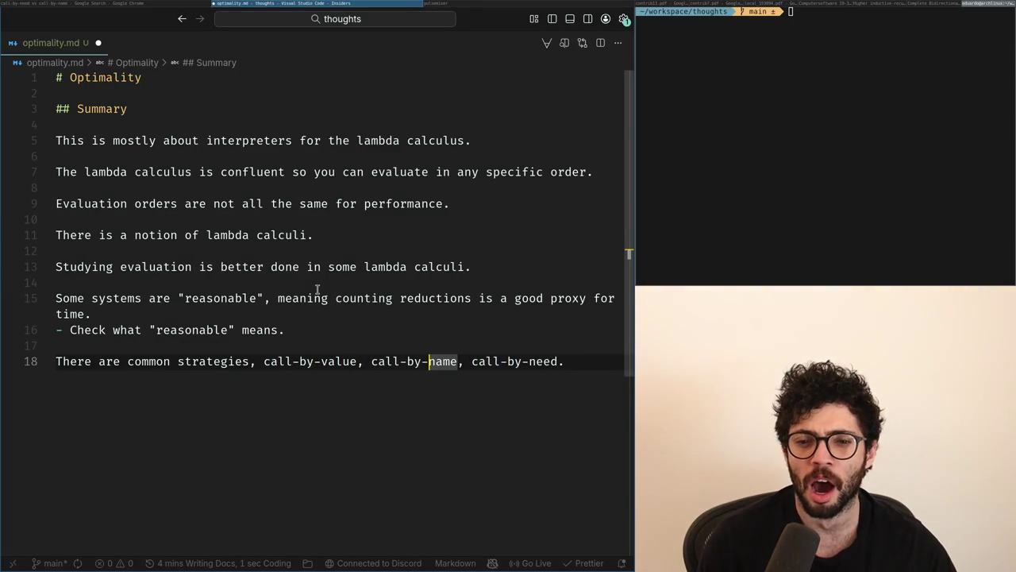
pyautogui.press('Delete')
pyautogui.write('and')
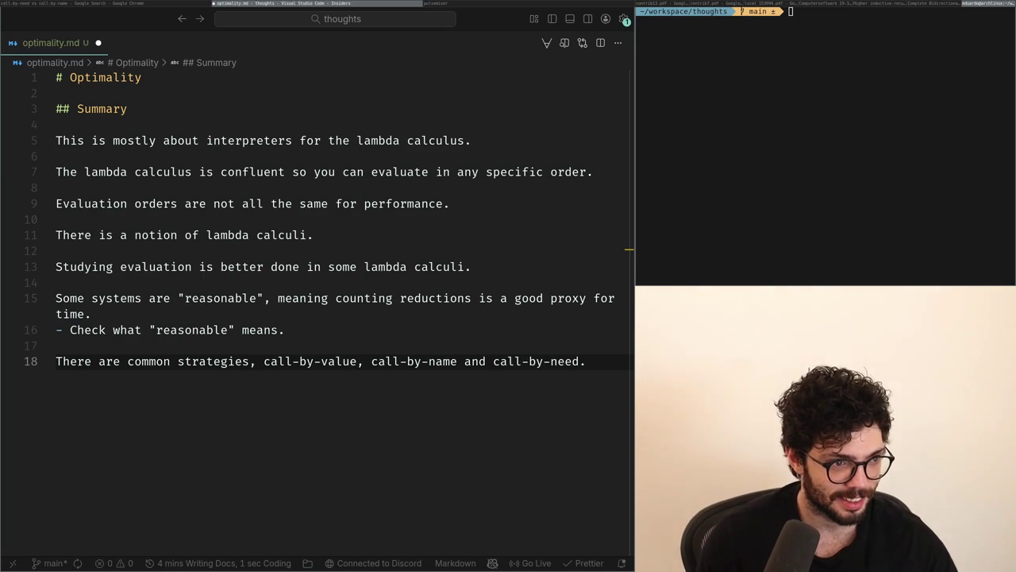
pyautogui.doubleClick(475, 361)
# Step: Start a new line 20 with 'Those'
pyautogui.press('End')
pyautogui.press('Return')
pyautogui.press('Return')
pyautogui.write('Thos')
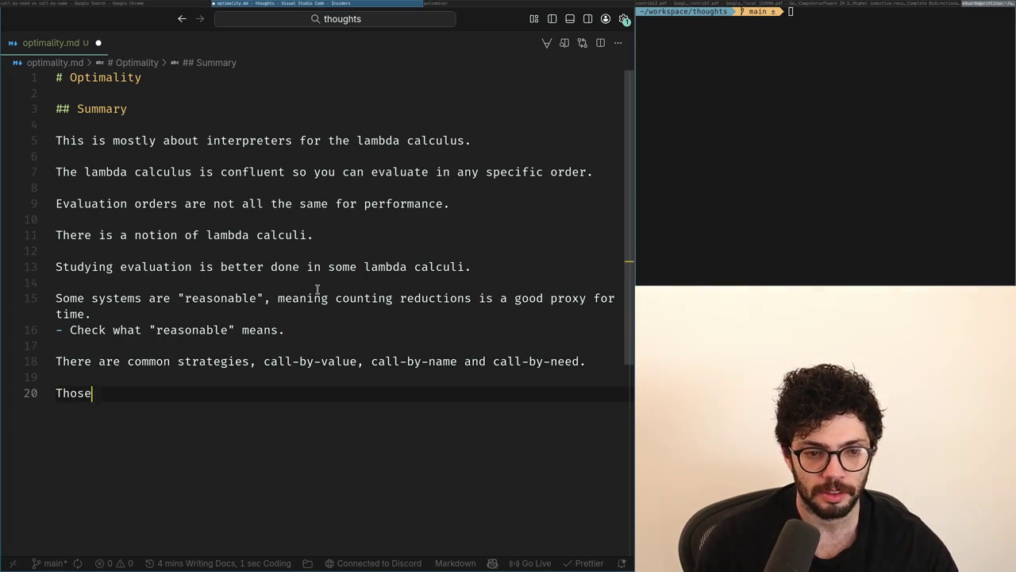
pyautogui.write('e')
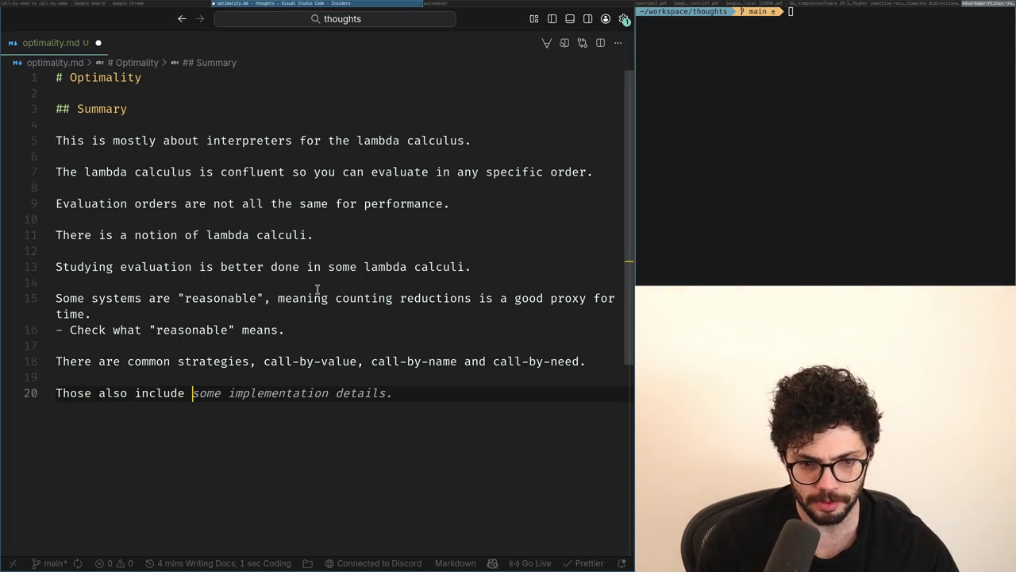
pyautogui.press('Escape')
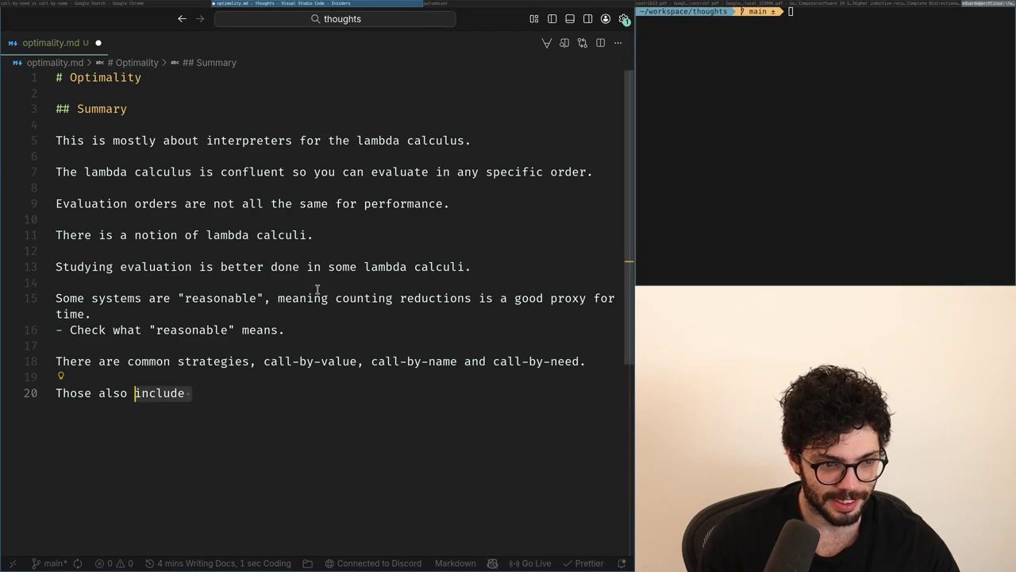
# Step: Copy a screenshot of the optimality notes to the clipboard and switch to the X feed
pyautogui.press('super+Left')
pyautogui.press('super+Right')
pyautogui.press('super+Left')
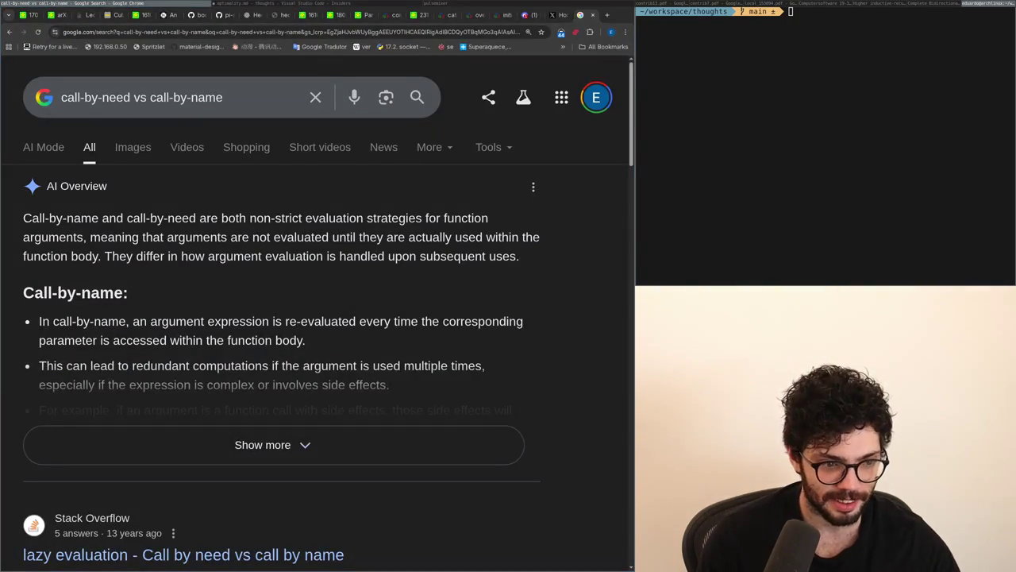
pyautogui.press('super+Right')
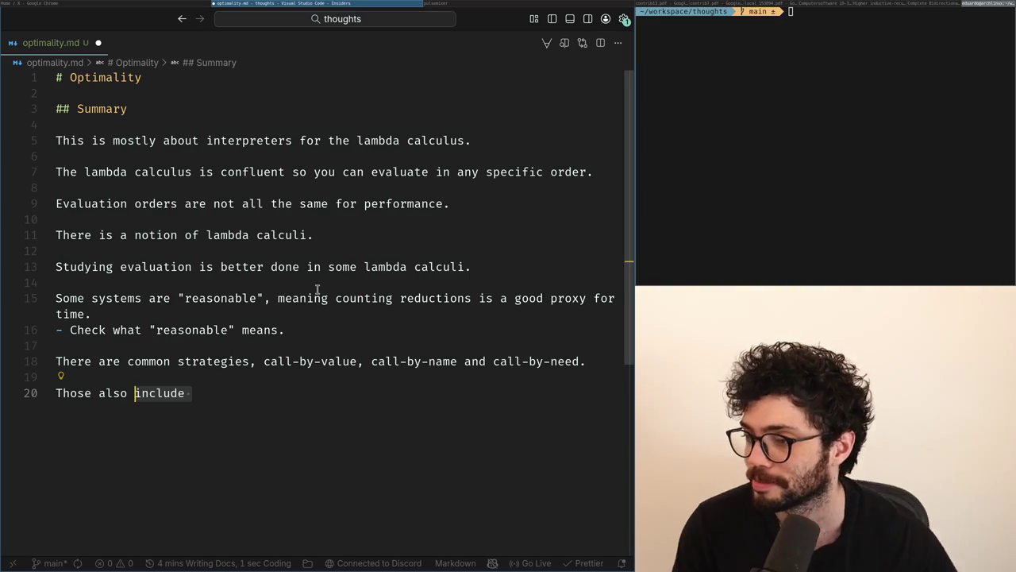
pyautogui.press('Print')
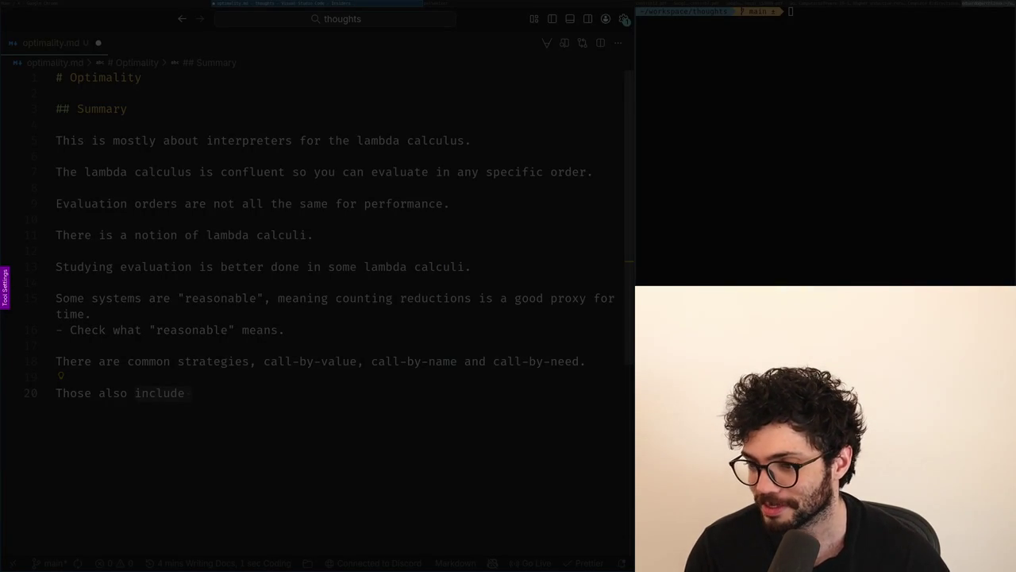
pyautogui.hotkey('ctrl', 'c')
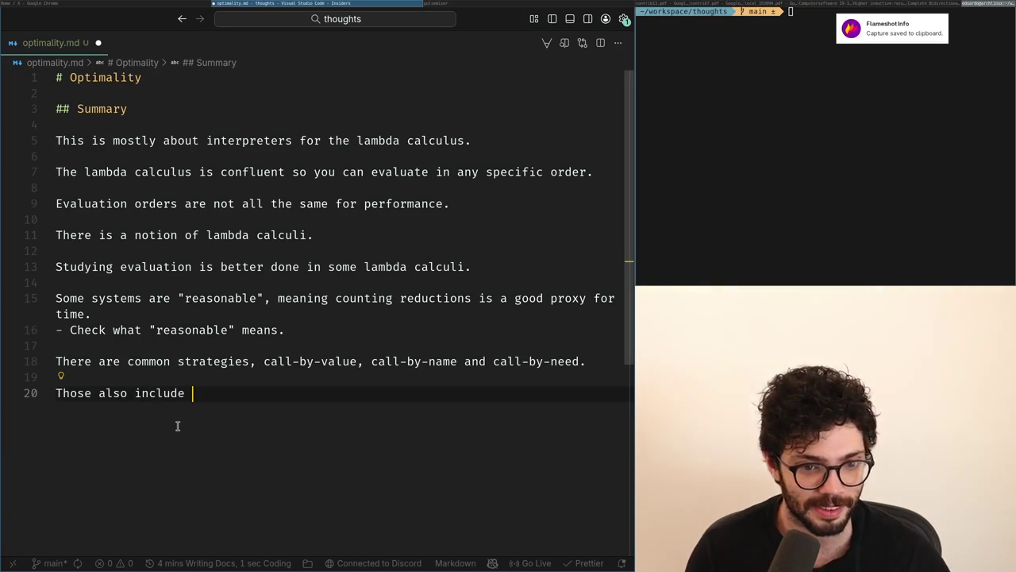
pyautogui.hotkey('alt', 'Tab')
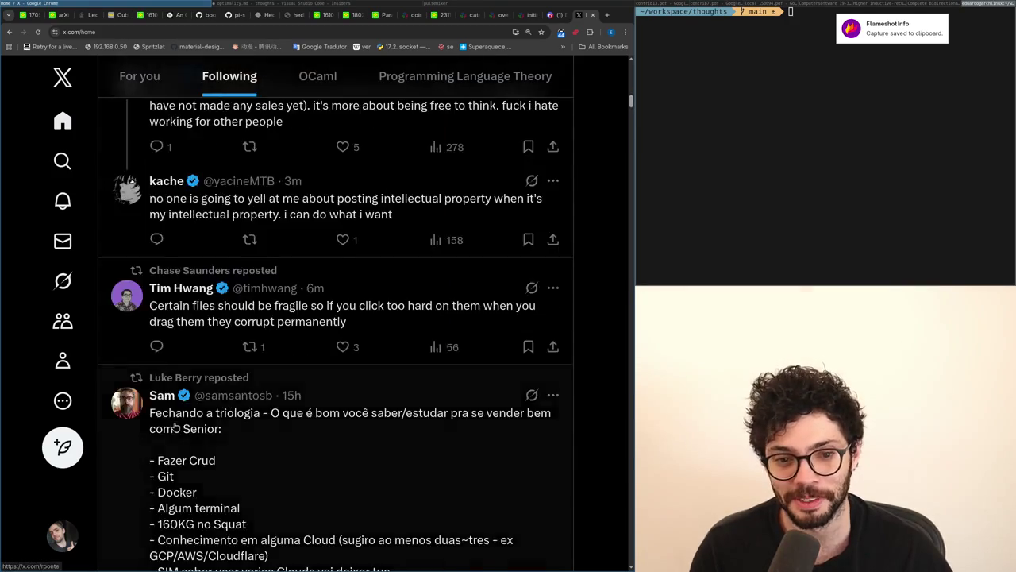
# Step: Scroll the X feed down and back to the top, then return to optimality.md
pyautogui.scroll(-10, 175, 427)
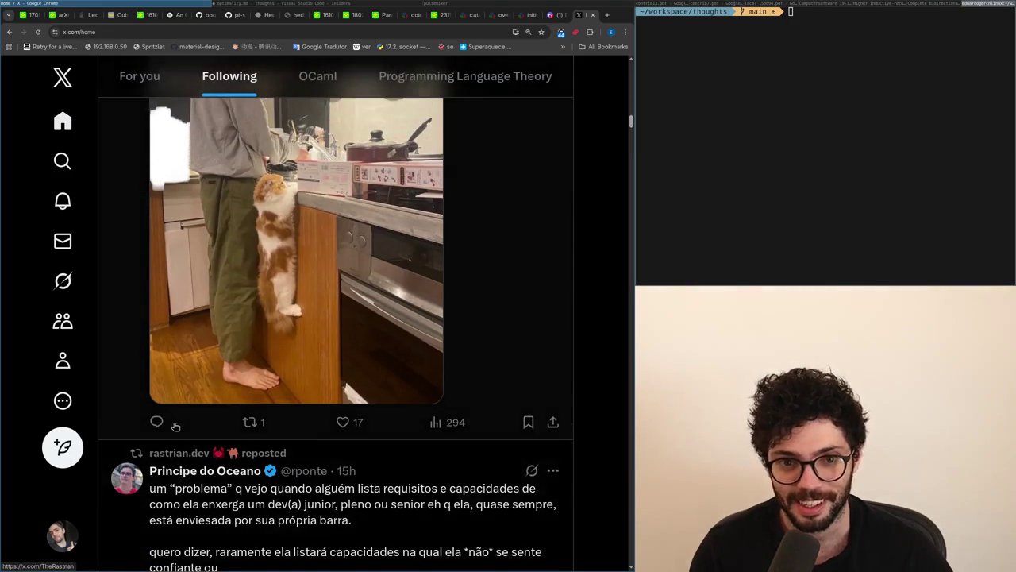
pyautogui.scroll(1, 176, 428)
pyautogui.scroll(10, 175, 428)
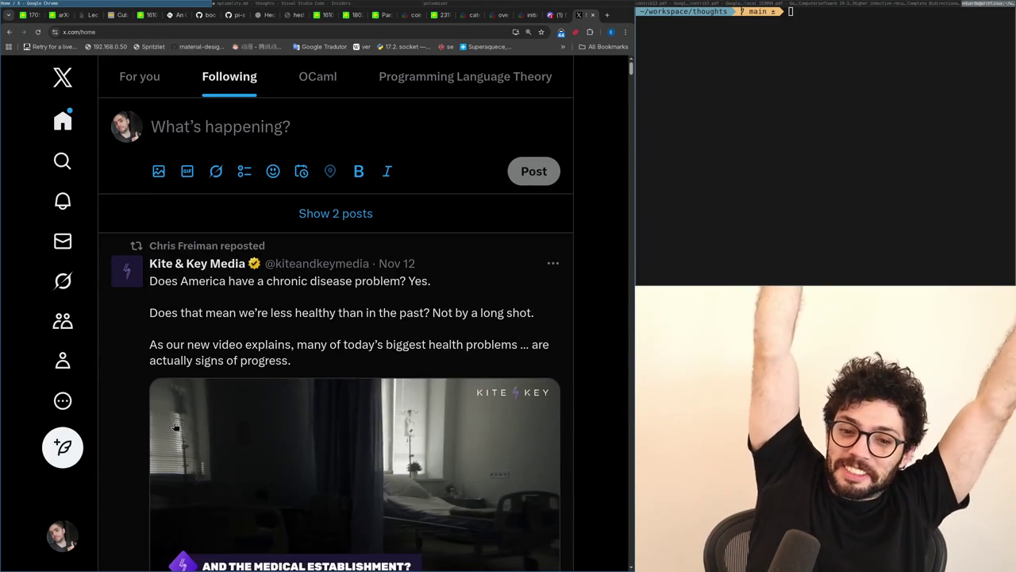
pyautogui.hotkey('alt', 'Tab')
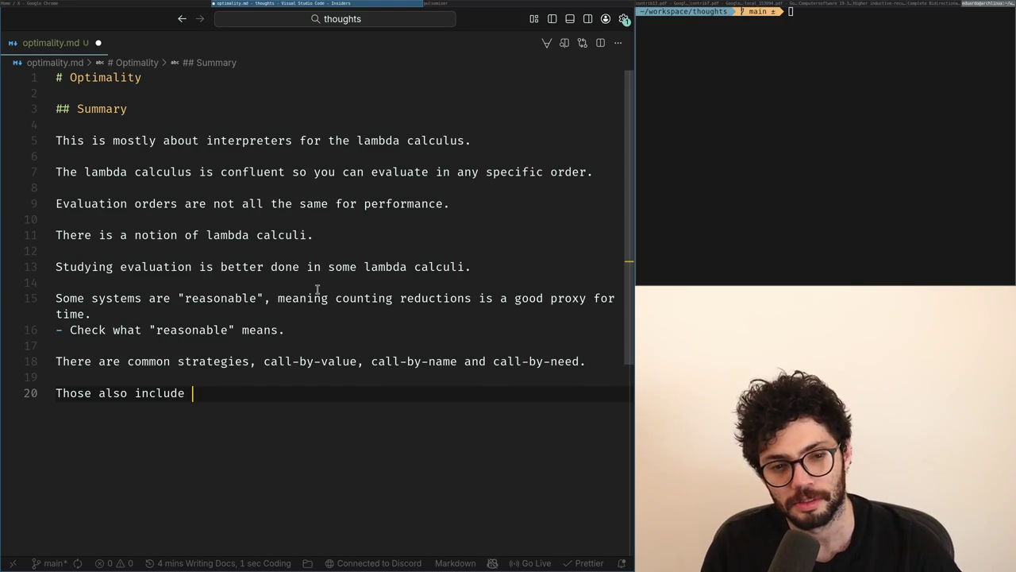
# Step: Retype 'include' on line 20 and type 'strong' into a new Chrome tab
pyautogui.hotkey('ctrl', 'BackSpace')
pyautogui.write('include')
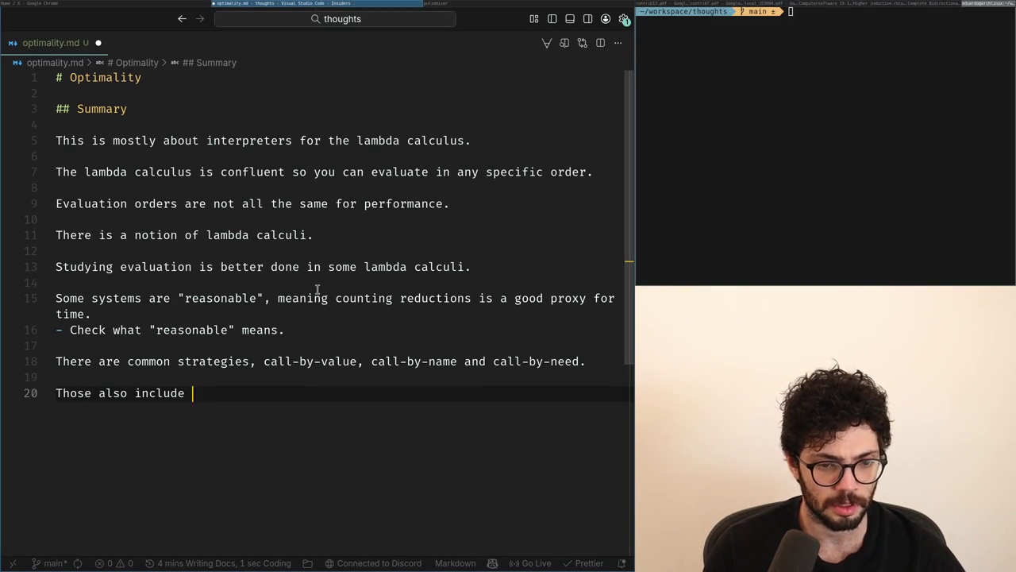
pyautogui.hotkey('alt', 'Tab')
pyautogui.hotkey('ctrl', 't')
pyautogui.write('strong call')
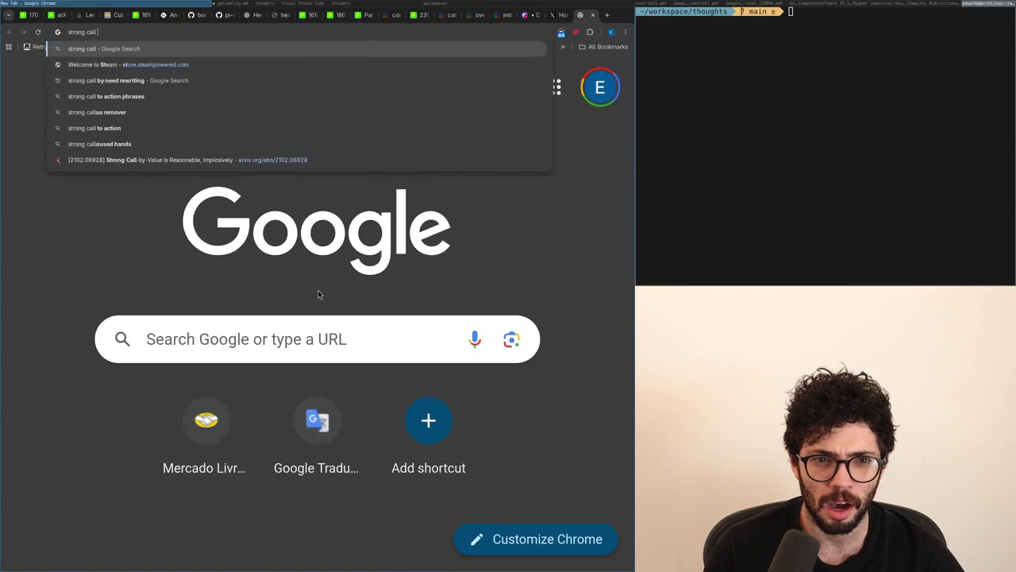
pyautogui.hotkey('alt', 'Tab')
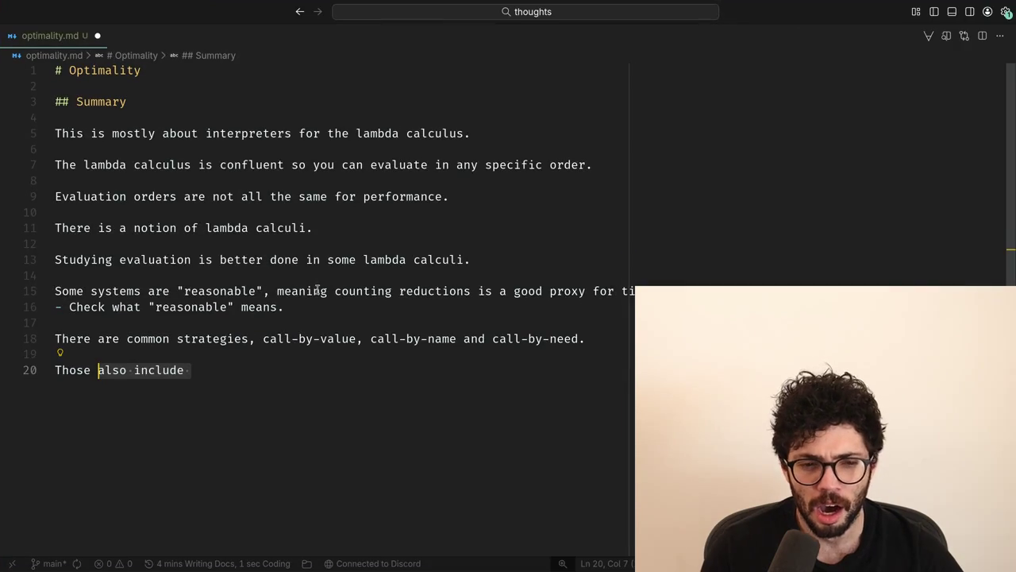
# Step: Reword line 20 so the strategies can be made "Strong", reducing under lambdas; start line 22
pyautogui.write('can also be modified to mak')
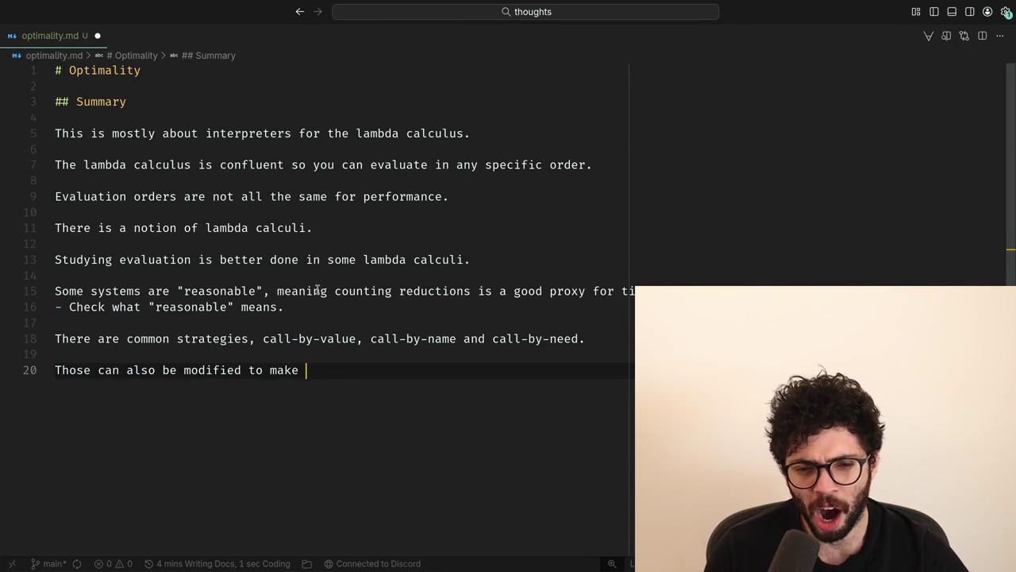
pyautogui.write('e them ')
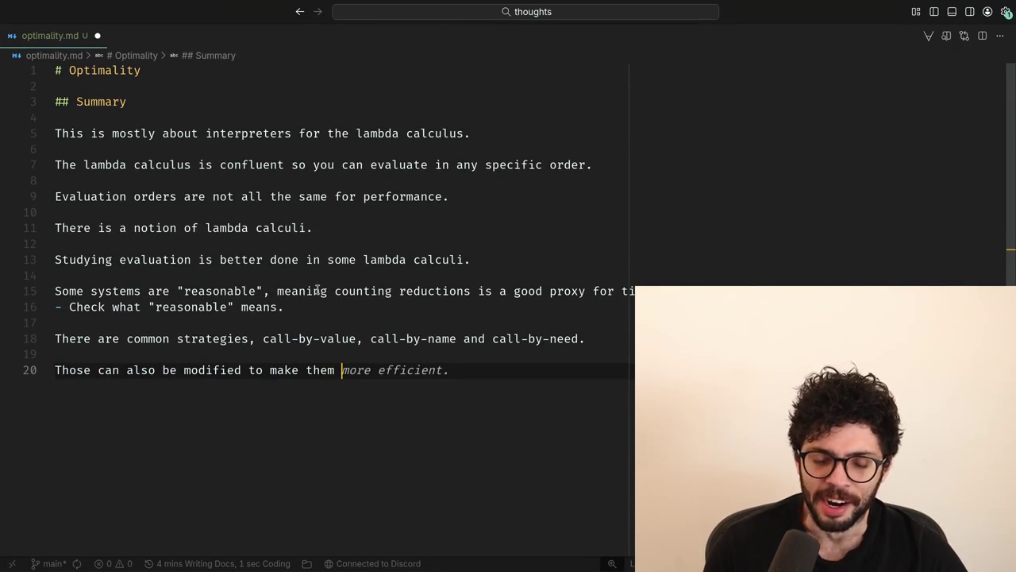
pyautogui.write('"Strong", meaning ')
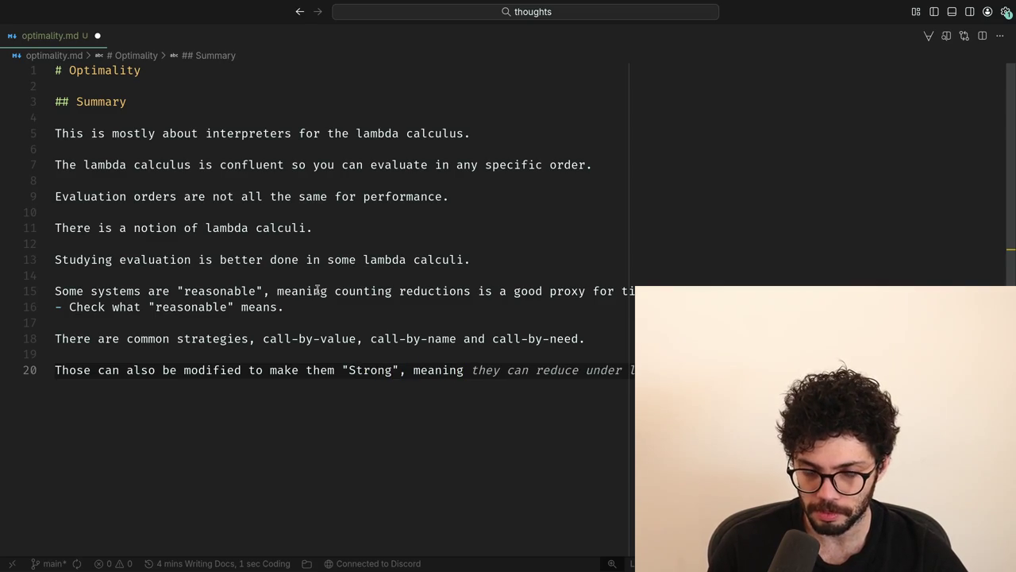
pyautogui.write('they can reduce under l')
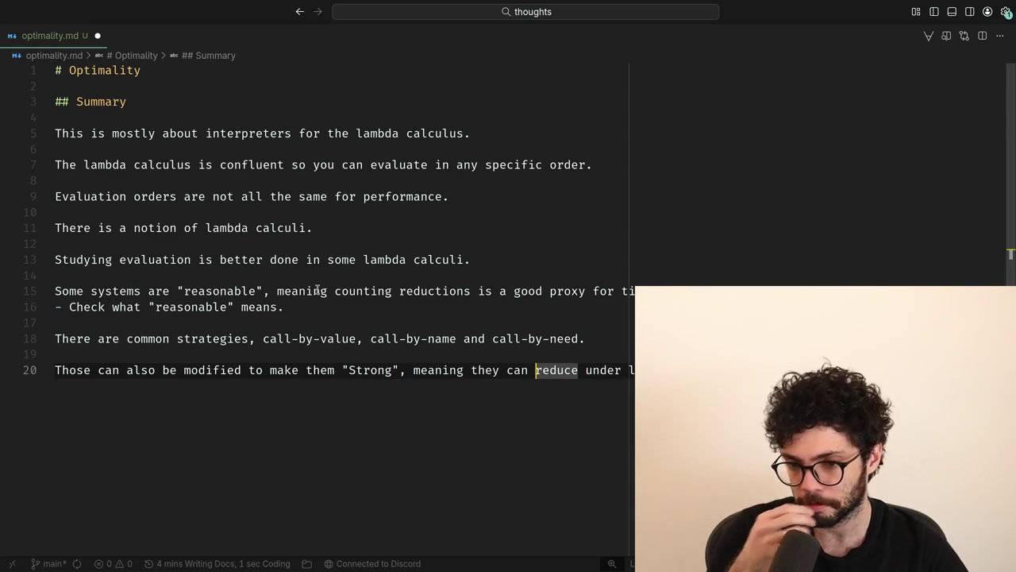
pyautogui.hotkey('ctrl', 'Left')
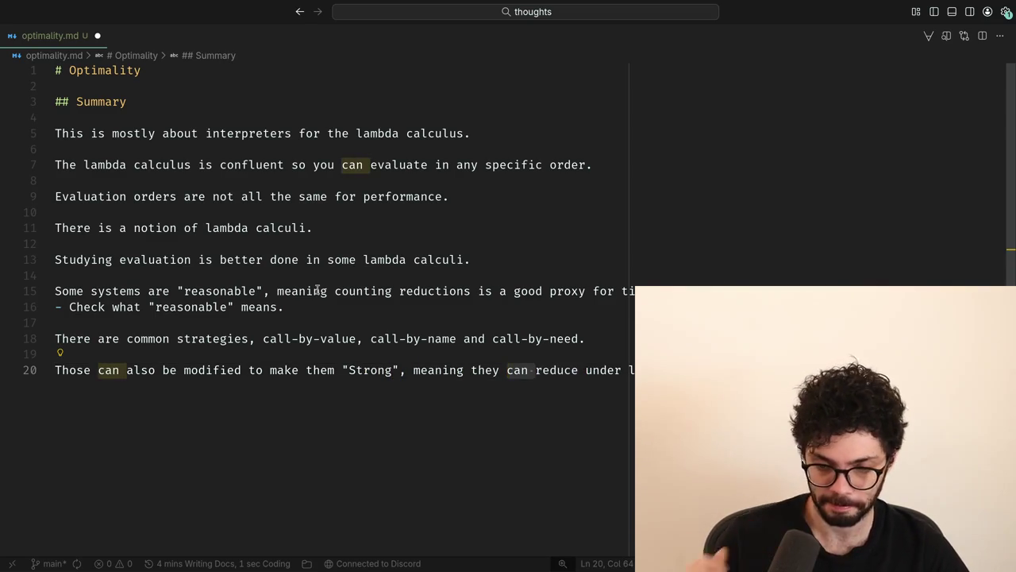
pyautogui.hotkey('ctrl', 'Delete')
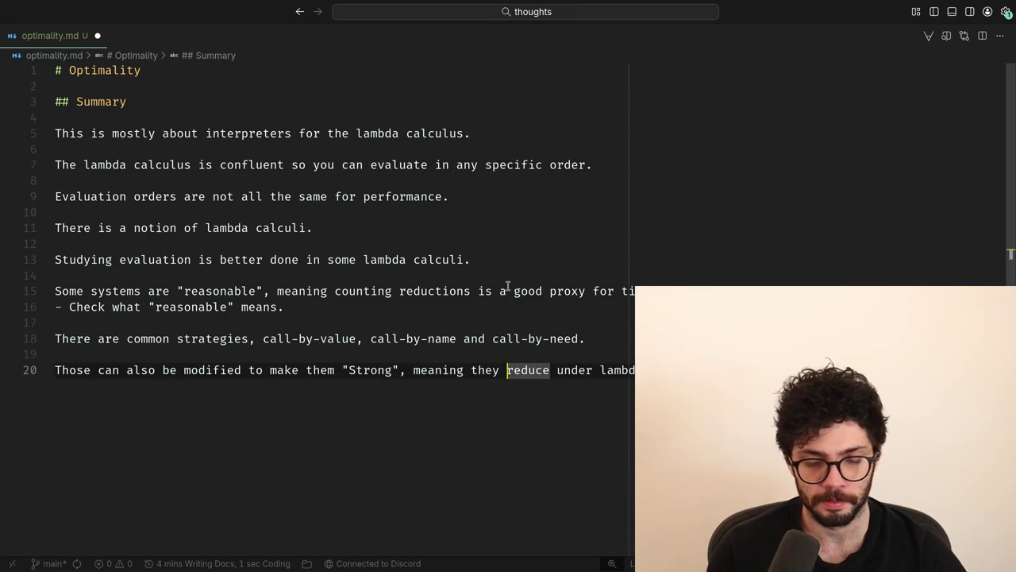
pyautogui.press('End')
pyautogui.press('Return')
pyautogui.press('Return')
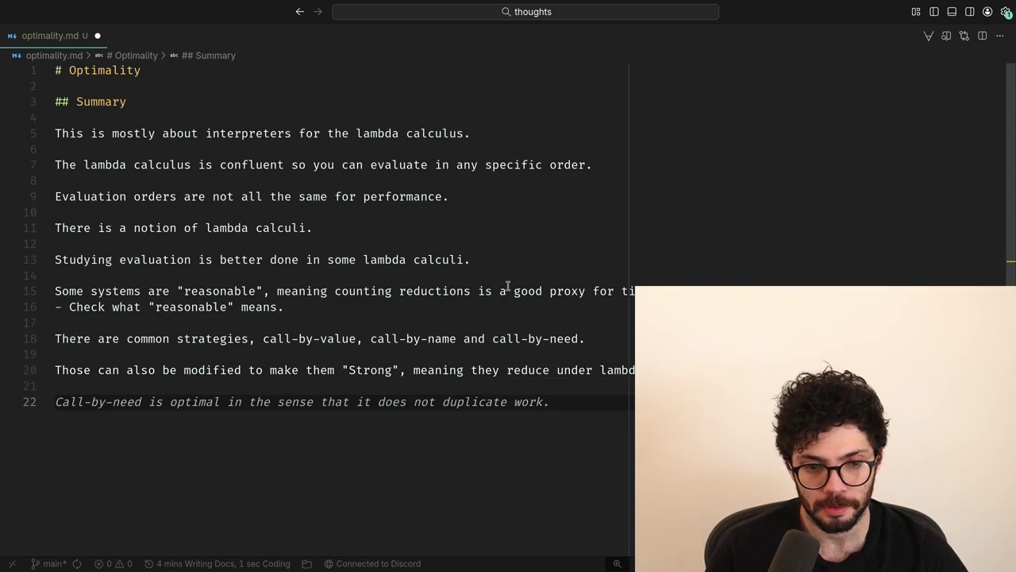
pyautogui.press('Escape')
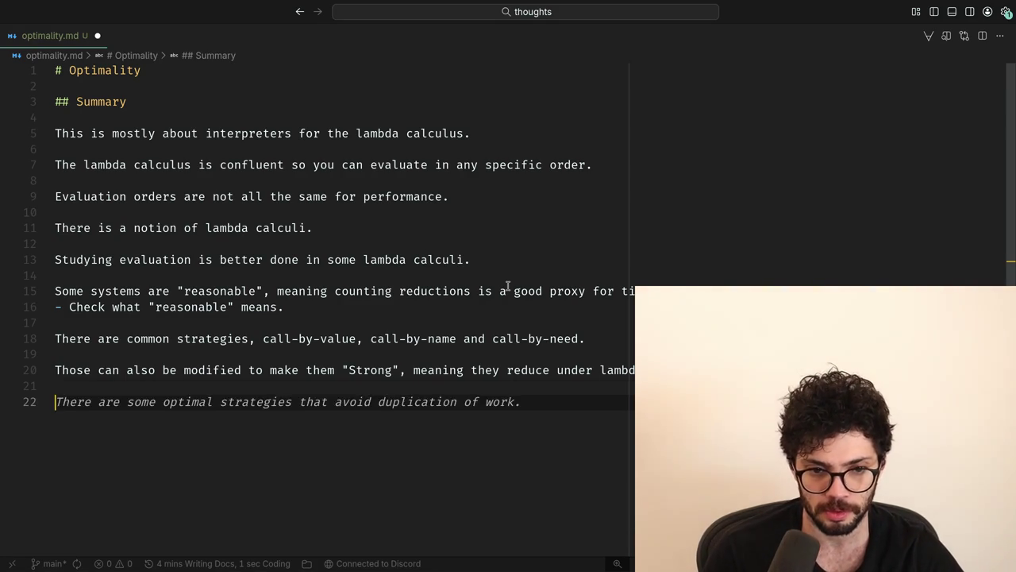
# Step: Type 'The weak versions can be thought' on line 22
pyautogui.press('BackSpace')
pyautogui.write('The ')
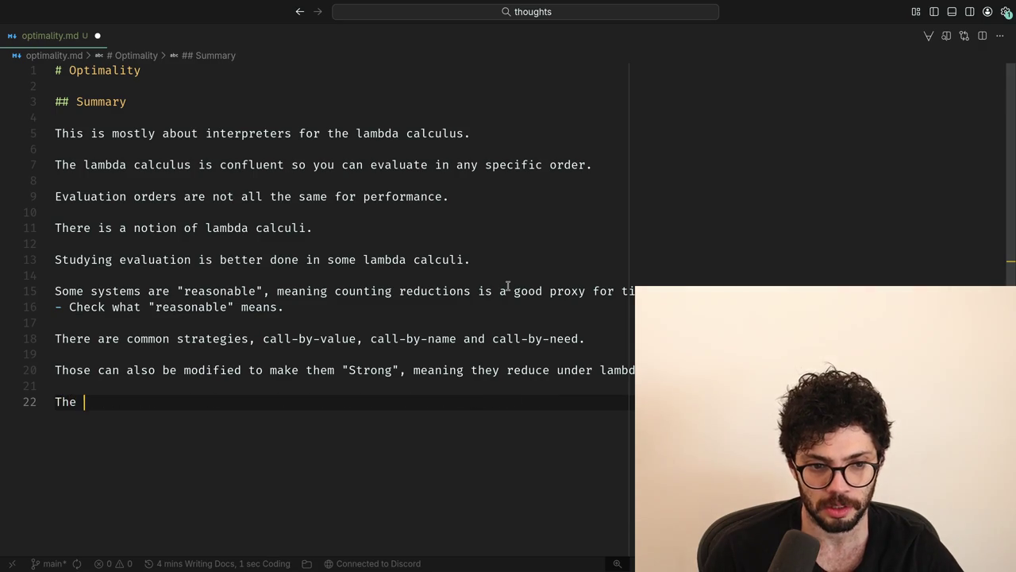
pyautogui.write('weak')
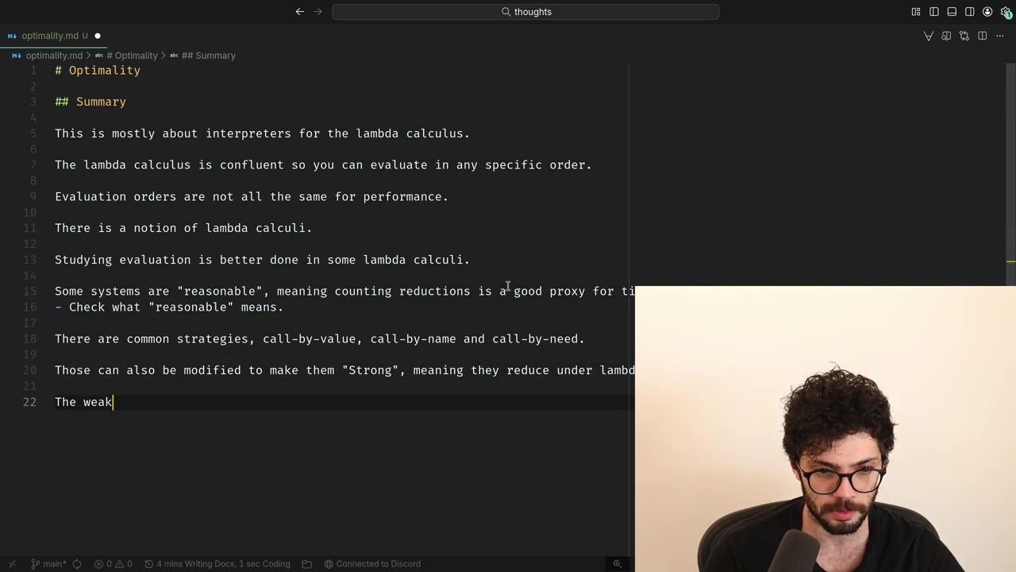
pyautogui.write(' versions can be ')
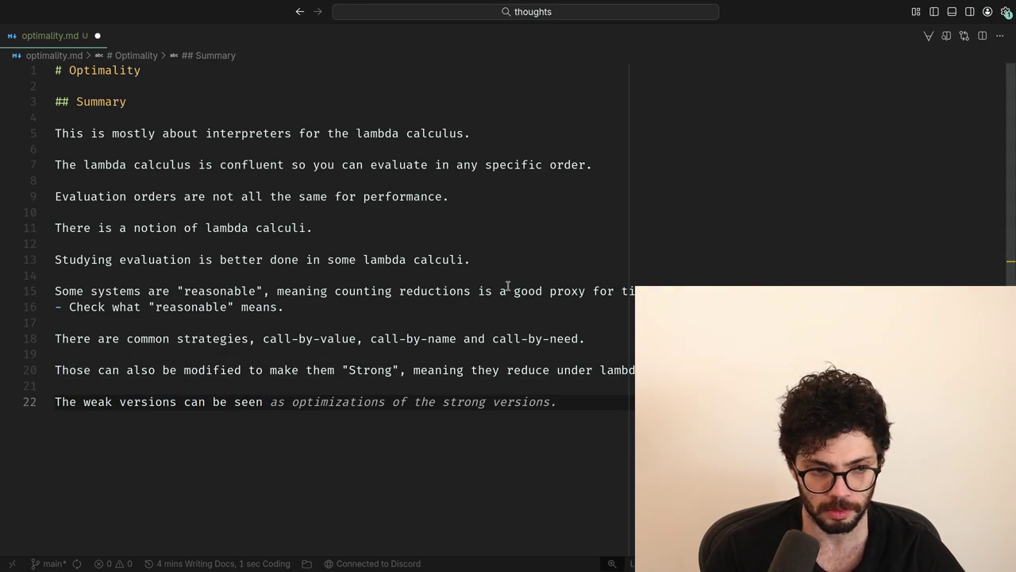
pyautogui.write('thought')
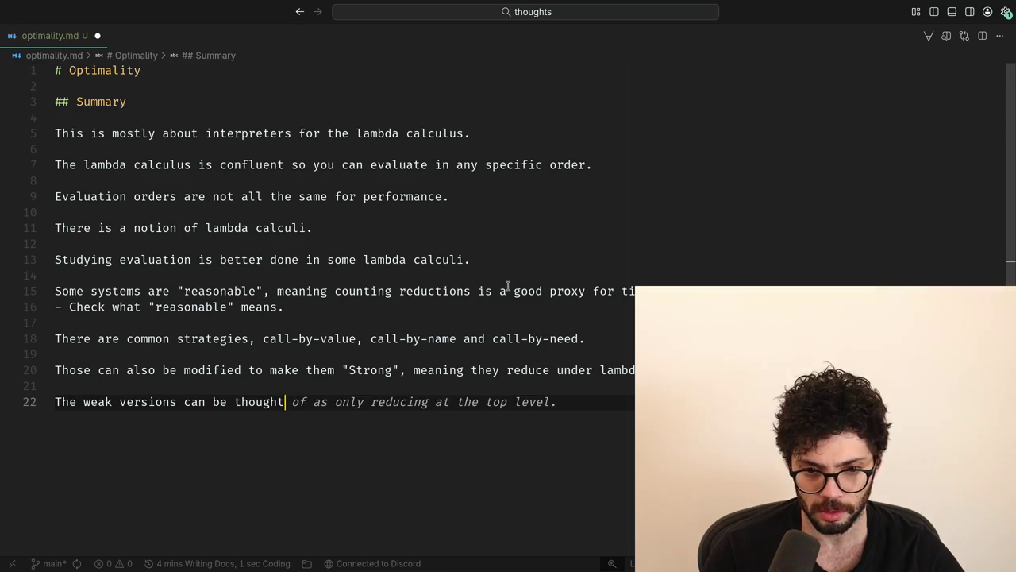
pyautogui.press('Escape')
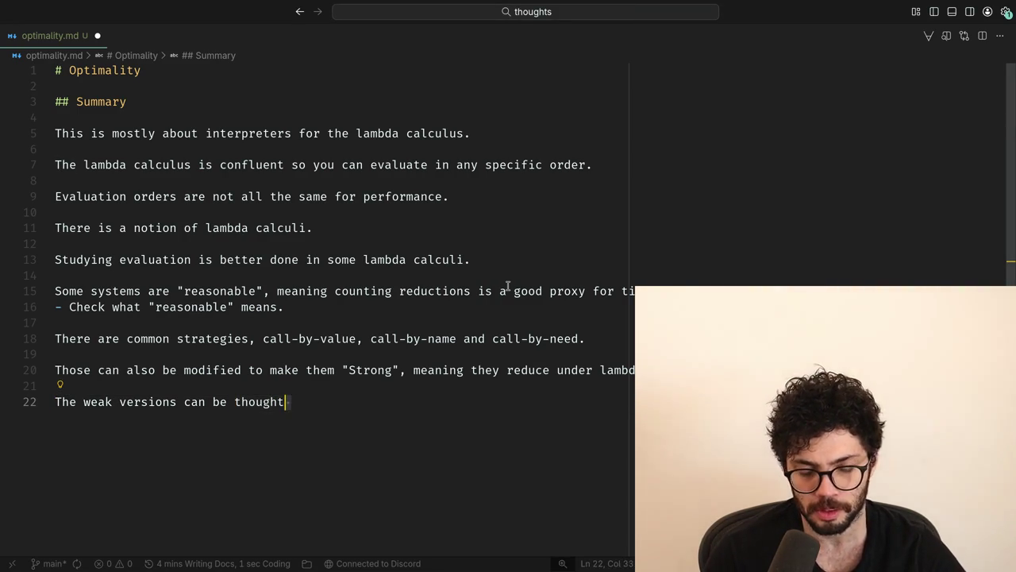
pyautogui.write('o')
# Step: Replace line 22's draft with 'You can reason about all of those', then switch to the X feed
pyautogui.hotkey('shift', 'Home')
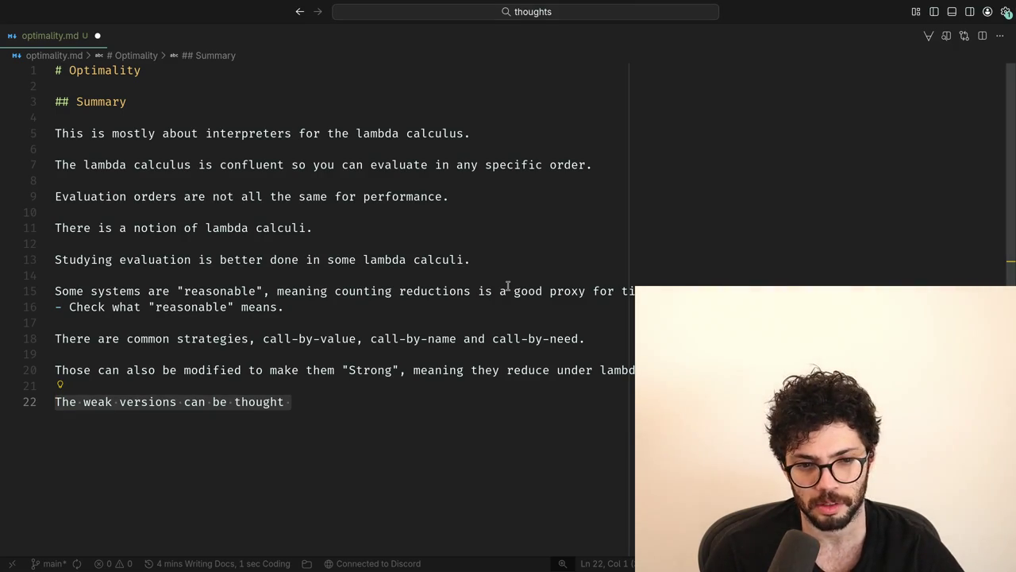
pyautogui.press('End')
pyautogui.write('o')
pyautogui.hotkey('shift', 'Home')
pyautogui.press('End')
pyautogui.hotkey('ctrl', 'shift', 'Left')
pyautogui.hotkey('shift', 'Home')
pyautogui.write('You can reason about all of ')
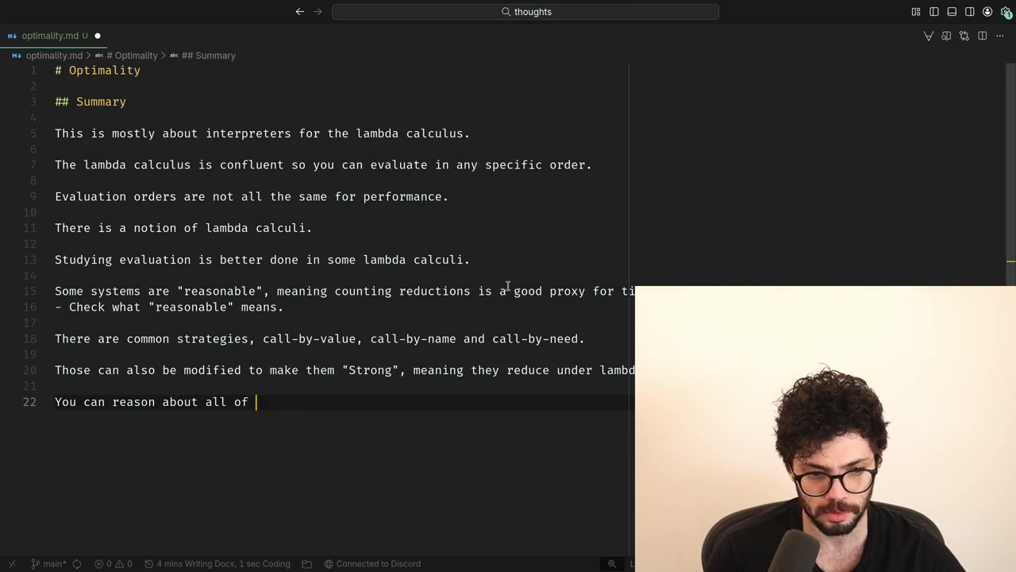
pyautogui.write('those i')
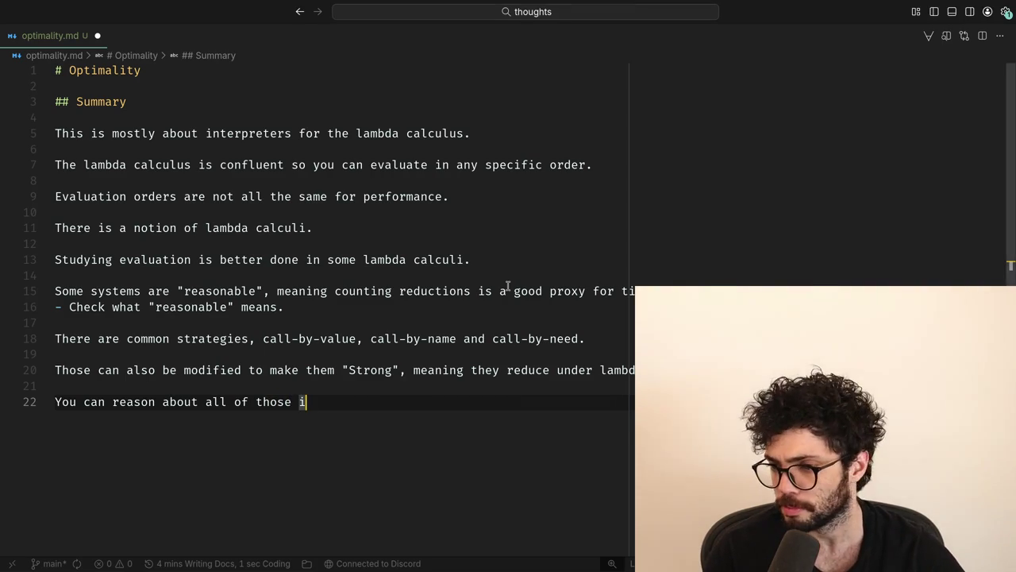
pyautogui.press('super+2')
pyautogui.scroll(-5, 511, 290)
# Step: Skim the X feed, close its tab to reveal Discord's #theory channel, then return toward the optimality.md editor
pyautogui.scroll(-10, 510, 290)
pyautogui.scroll(10, 511, 290)
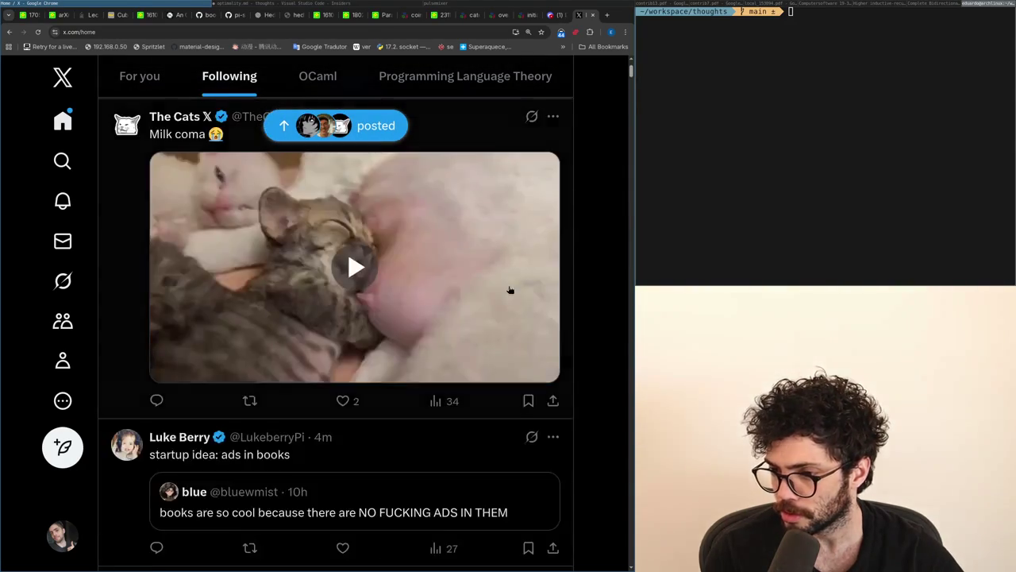
pyautogui.scroll(2, 511, 290)
pyautogui.scroll(-12, 510, 290)
pyautogui.scroll(10, 511, 290)
pyautogui.hotkey('ctrl', 'w')
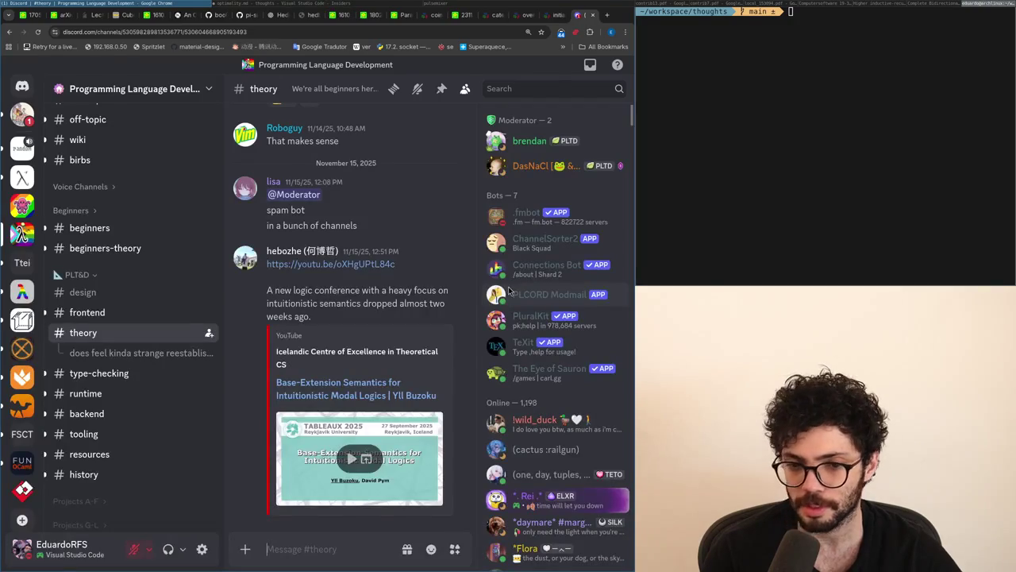
pyautogui.press('super+Right')
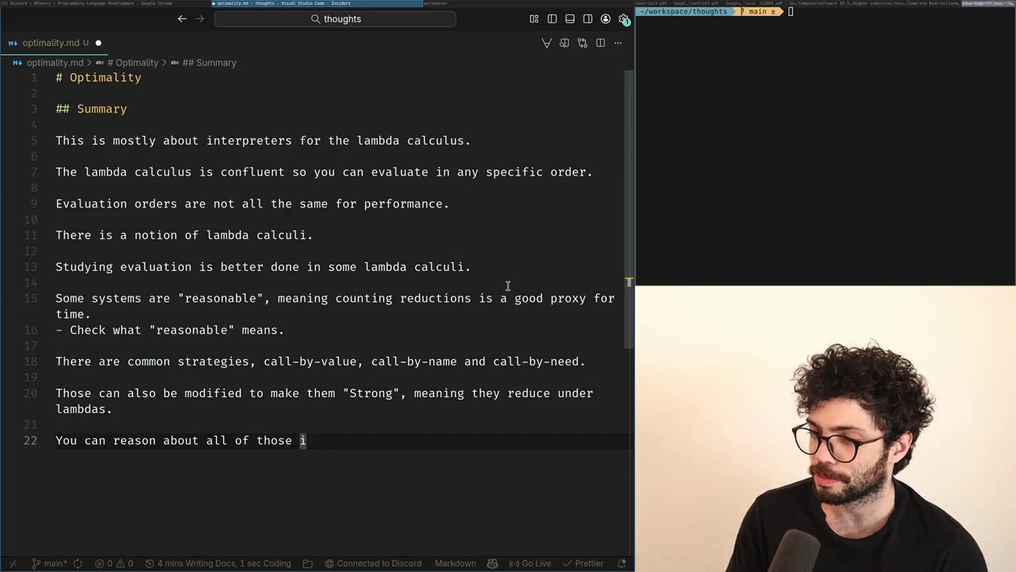
pyautogui.click(891, 54)
pyautogui.write('htop')
pyautogui.press('Return')
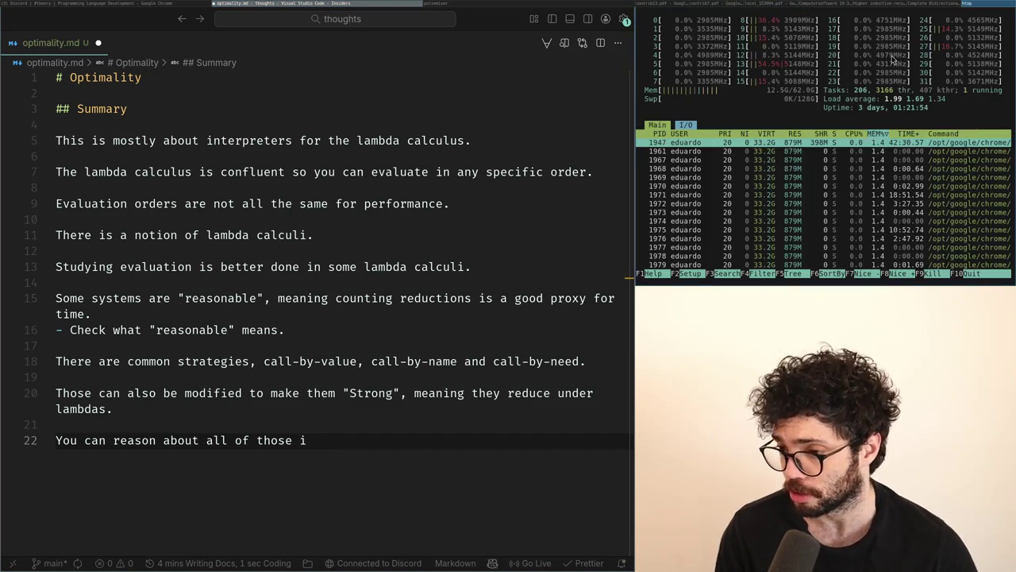
pyautogui.press('q')
pyautogui.press('Return')
pyautogui.hotkey('ctrl', 'l')
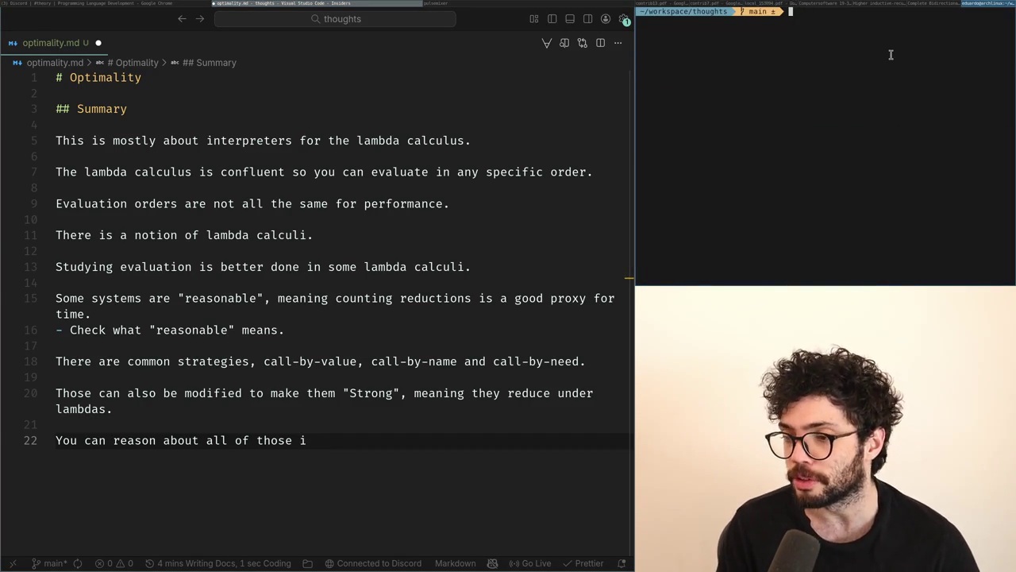
pyautogui.press('super+Left')
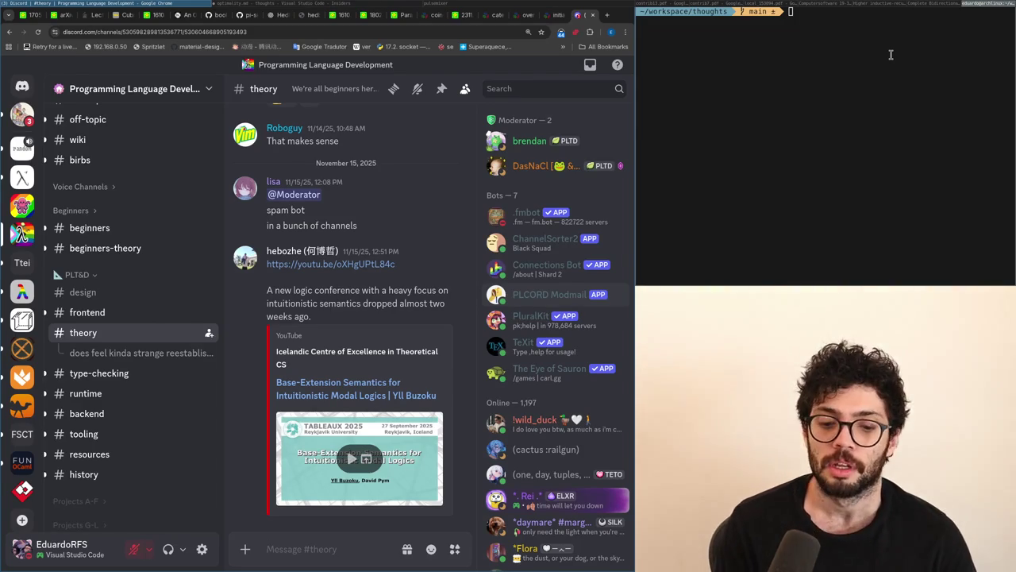
pyautogui.press('super+Right')
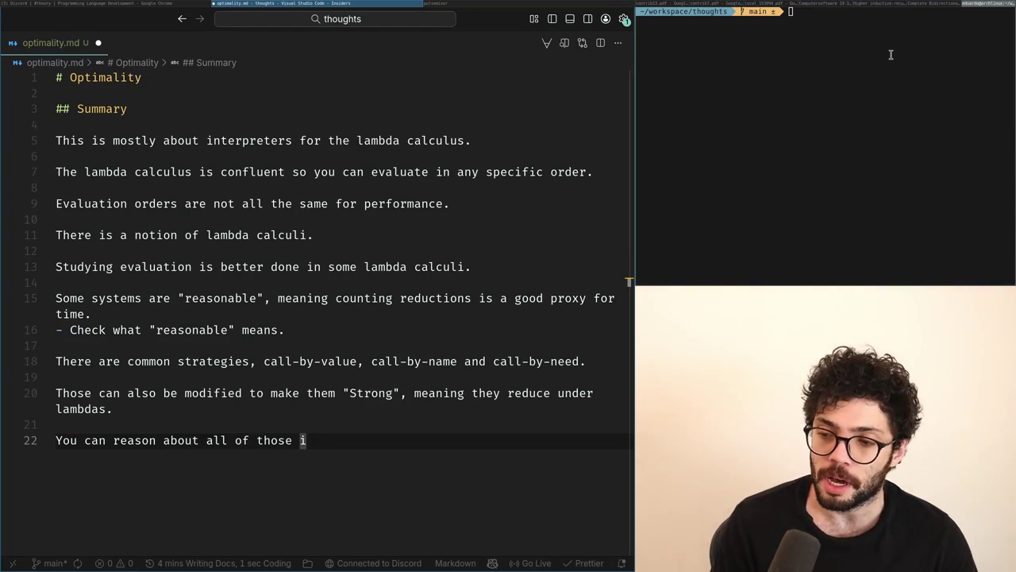
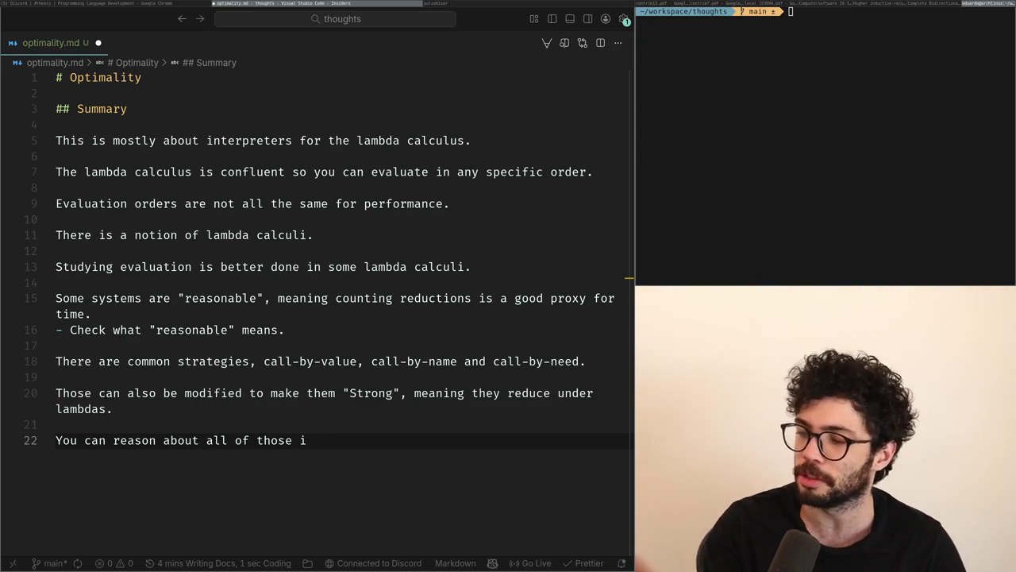
# Step: Focus the terminal pane, then return focus to the optimality.md notes editor
pyautogui.click(887, 77)
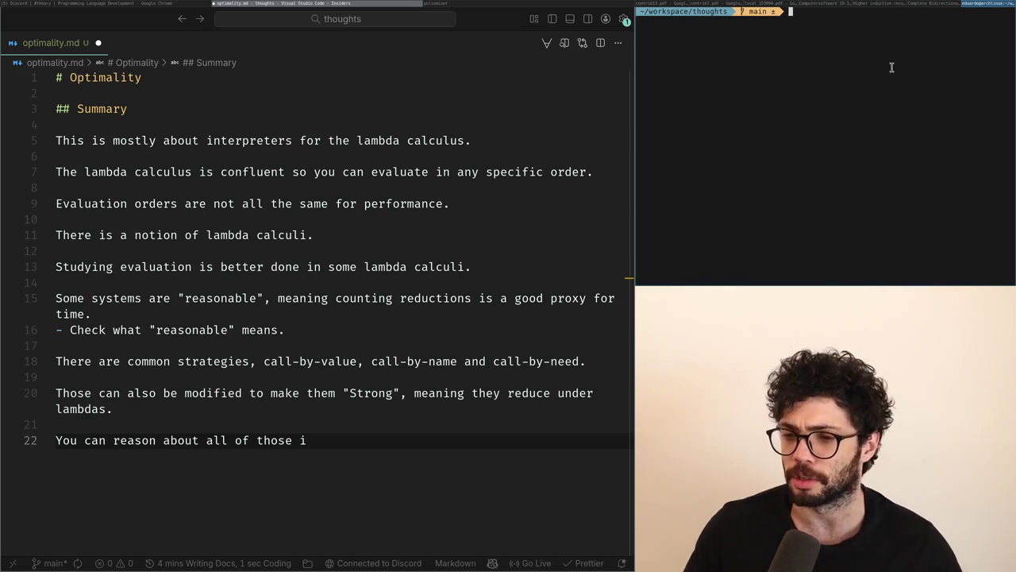
pyautogui.click(420, 111)
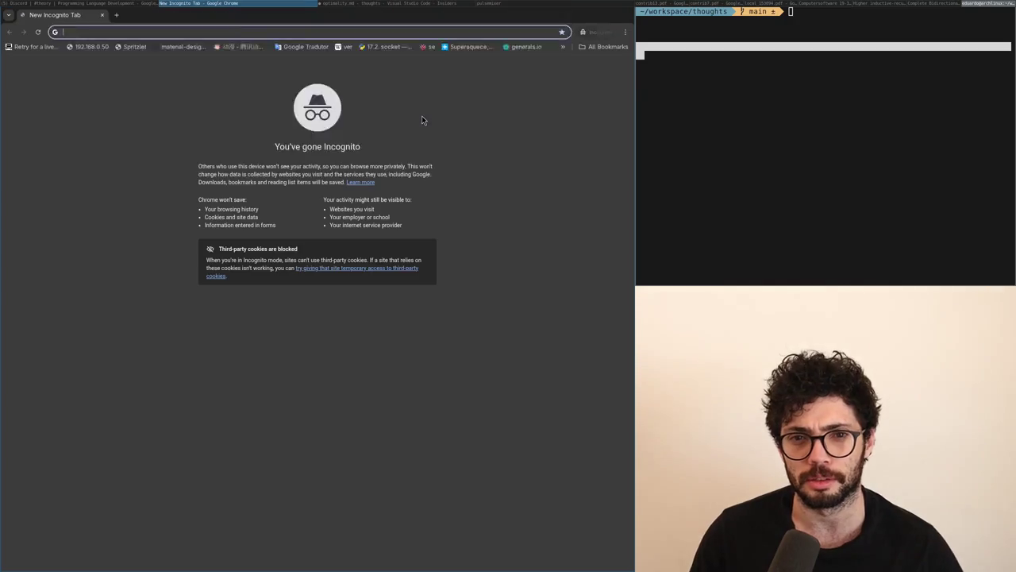
# Step: Search 'ritalin chemical', open the Wikipedia Methylphenidate article, and select its opening words
pyautogui.write('rital')
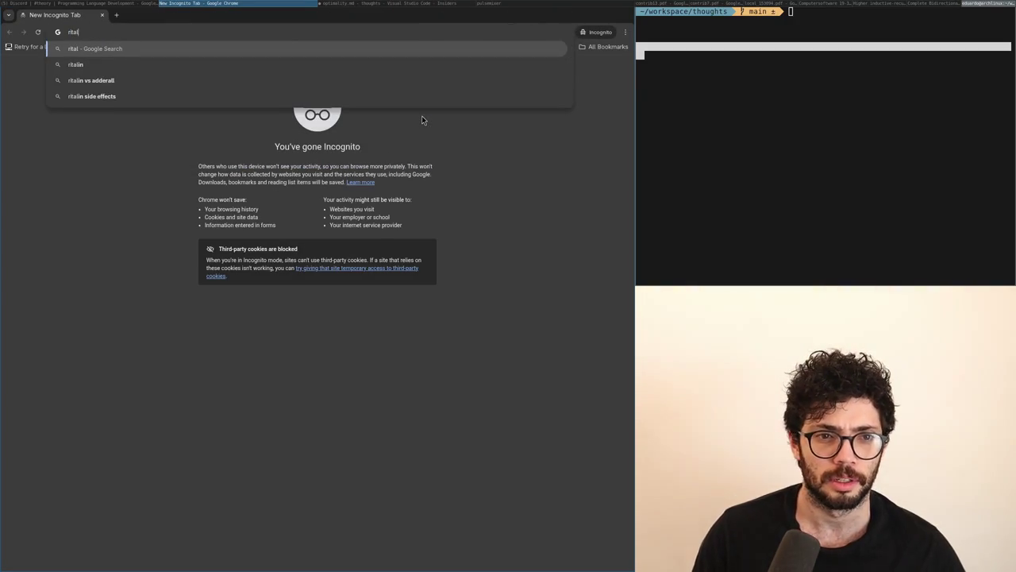
pyautogui.write('in chemical')
pyautogui.press('Return')
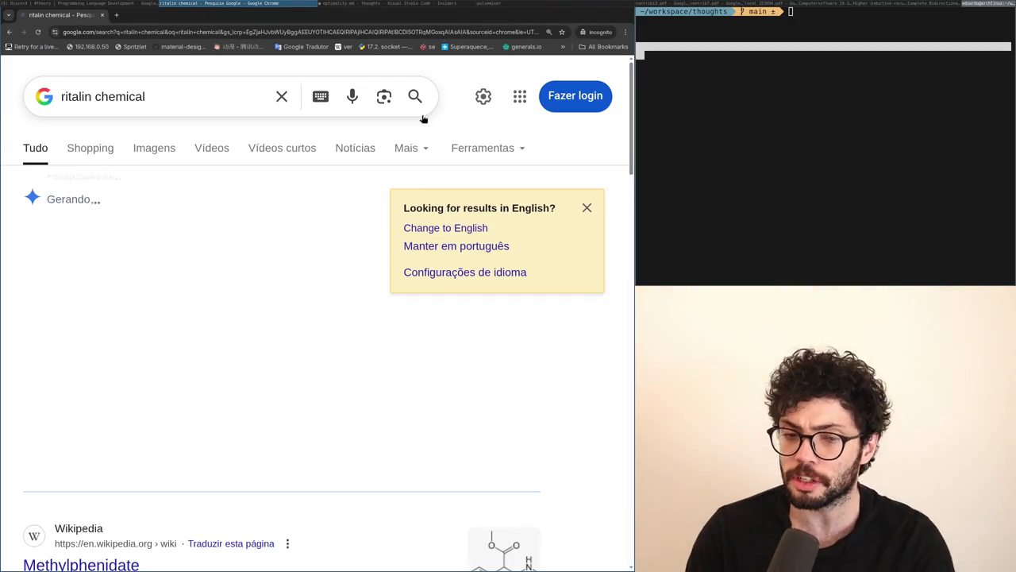
pyautogui.scroll(-2, 93, 313)
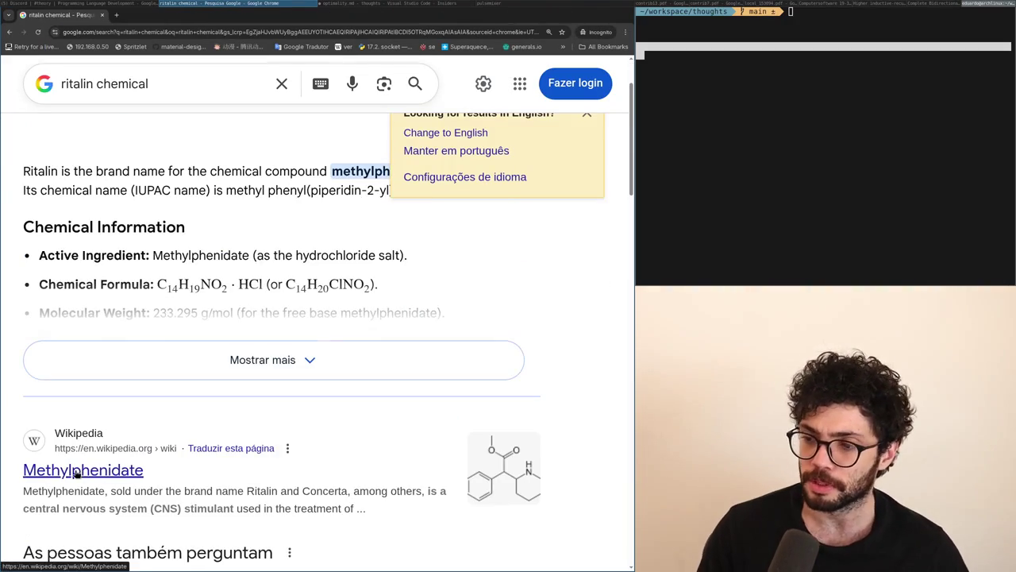
pyautogui.click(73, 475)
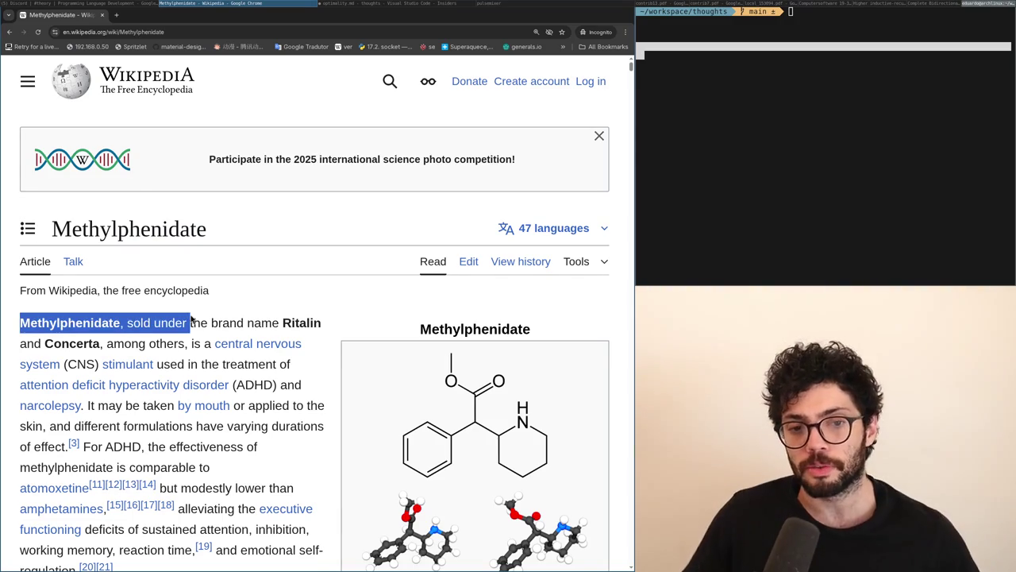
pyautogui.moveTo(20, 322); pyautogui.dragTo(189, 318)
pyautogui.hotkey('ctrl', 't')
# Step: Search Google Images for maslow's hierarchy
pyautogui.write('maslov')
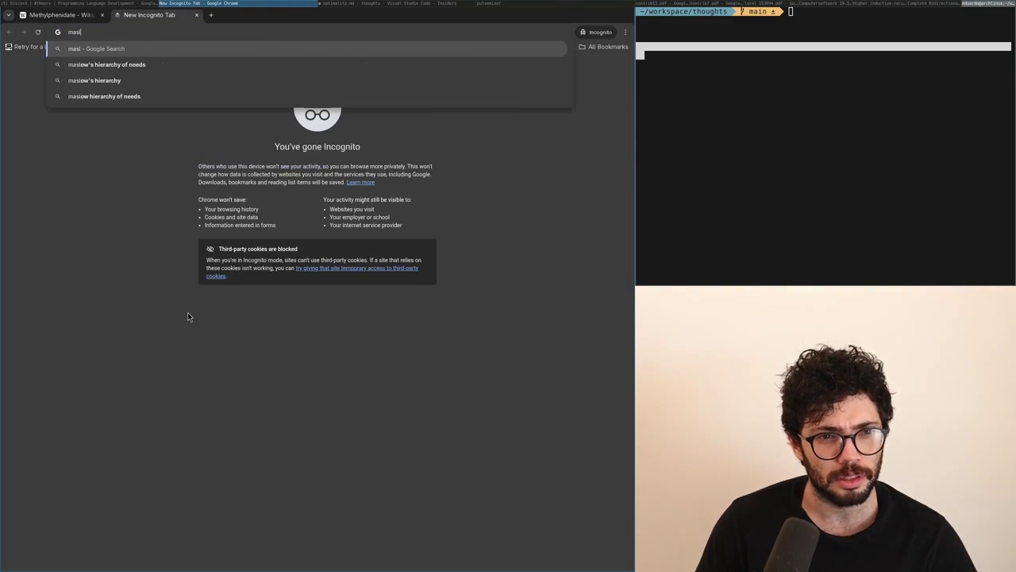
pyautogui.press('BackSpace')
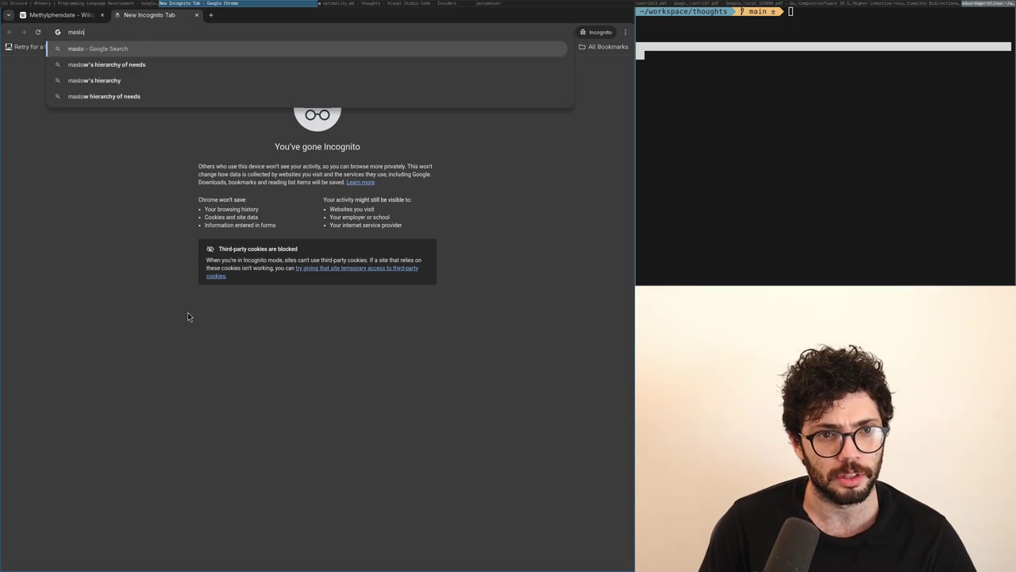
pyautogui.press('Down')
pyautogui.press('Down')
pyautogui.press('Return')
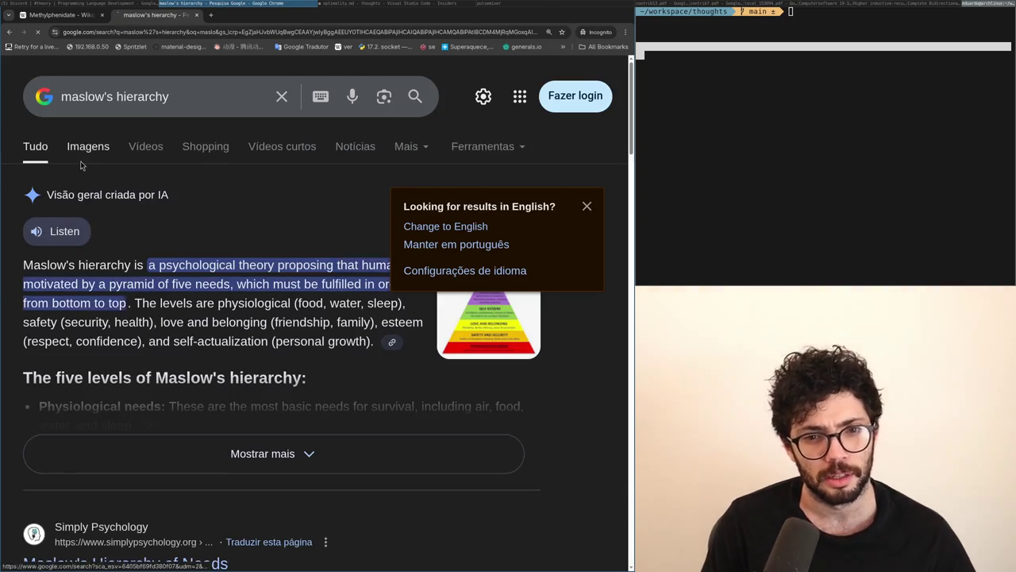
pyautogui.click(75, 160)
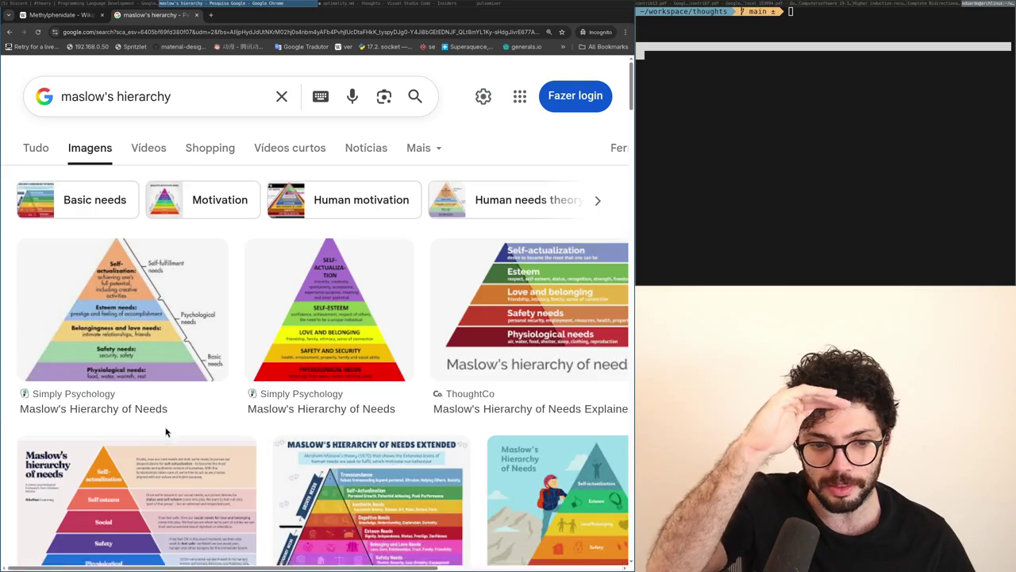
# Step: Preview the BiteSize Learning pyramid image, then close the preview
pyautogui.scroll(-2, 176, 420)
pyautogui.click(178, 410)
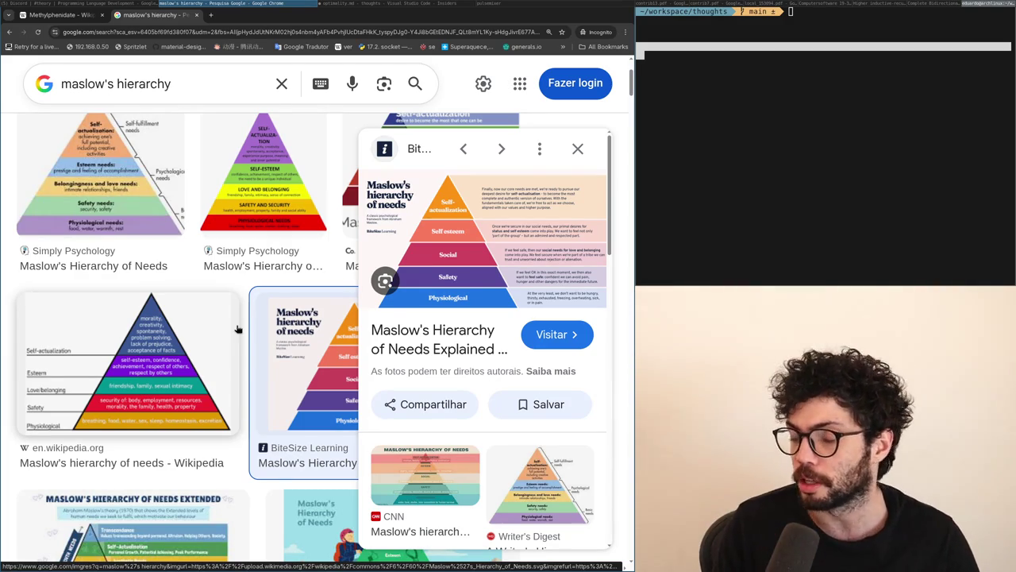
pyautogui.click(577, 149)
pyautogui.scroll(1, 411, 286)
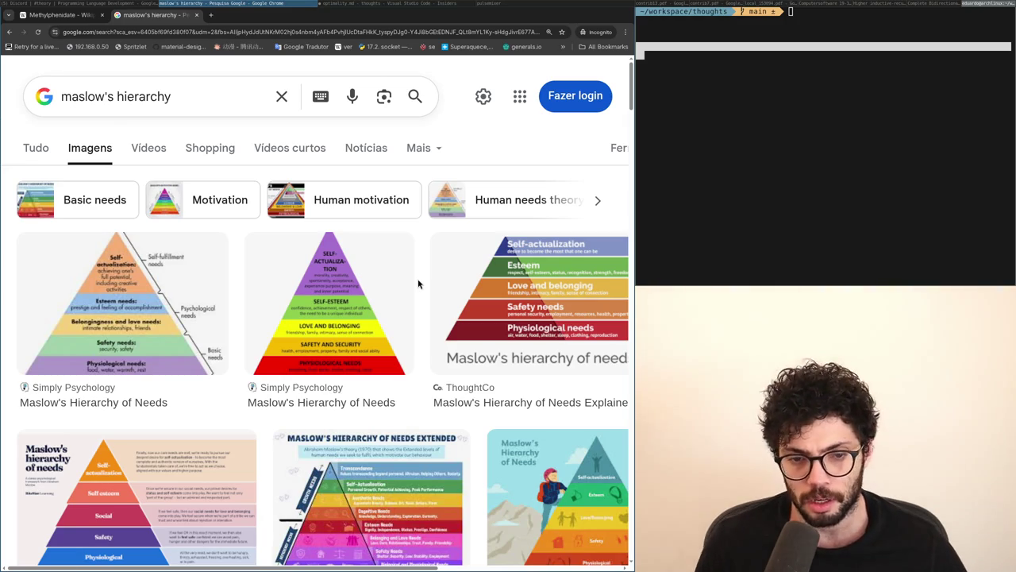
pyautogui.scroll(-3, 358, 347)
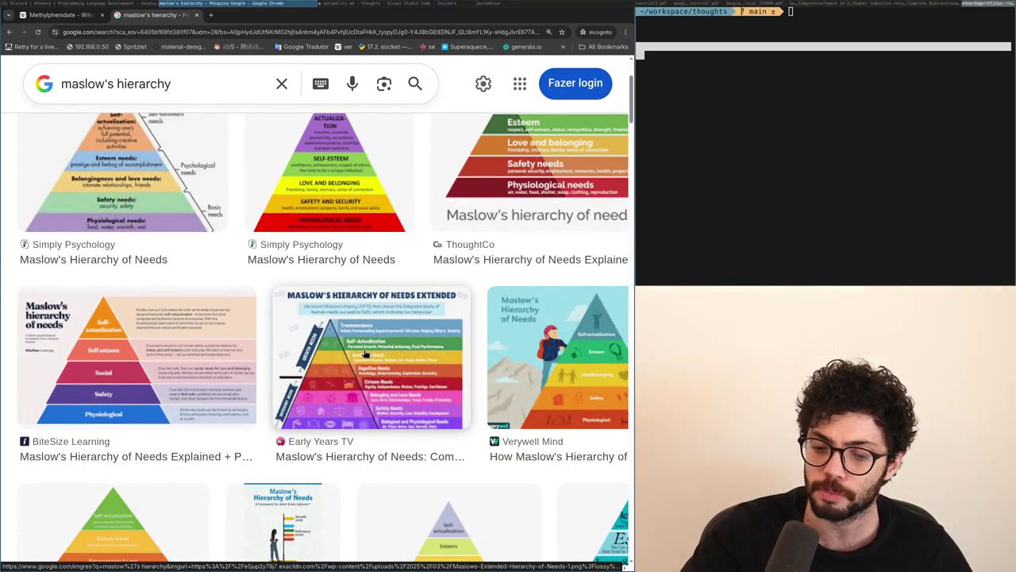
# Step: Scroll through the Maslow image results, then switch to the Discord #theory channel window
pyautogui.scroll(2, 407, 224)
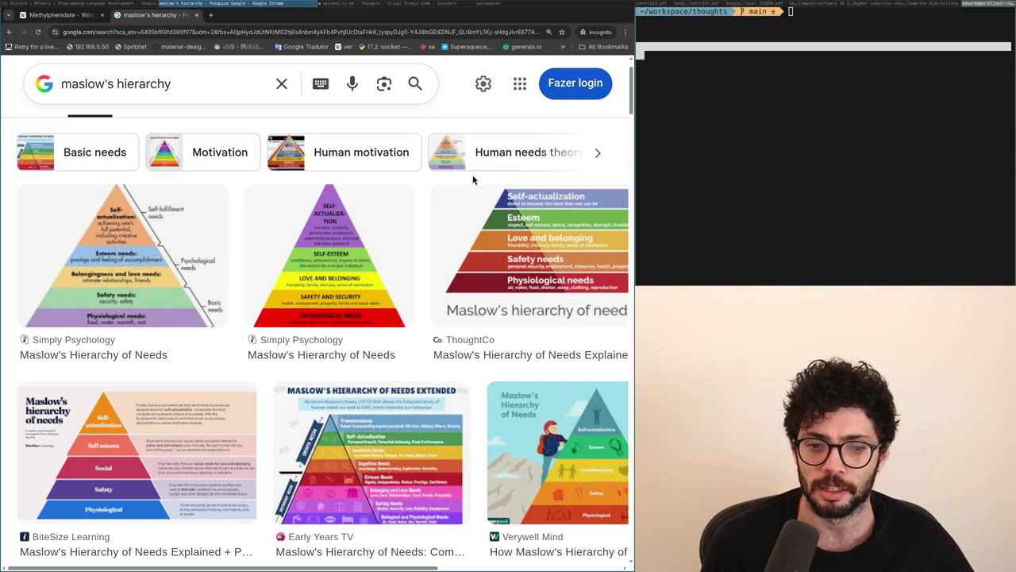
pyautogui.scroll(-10, 474, 181)
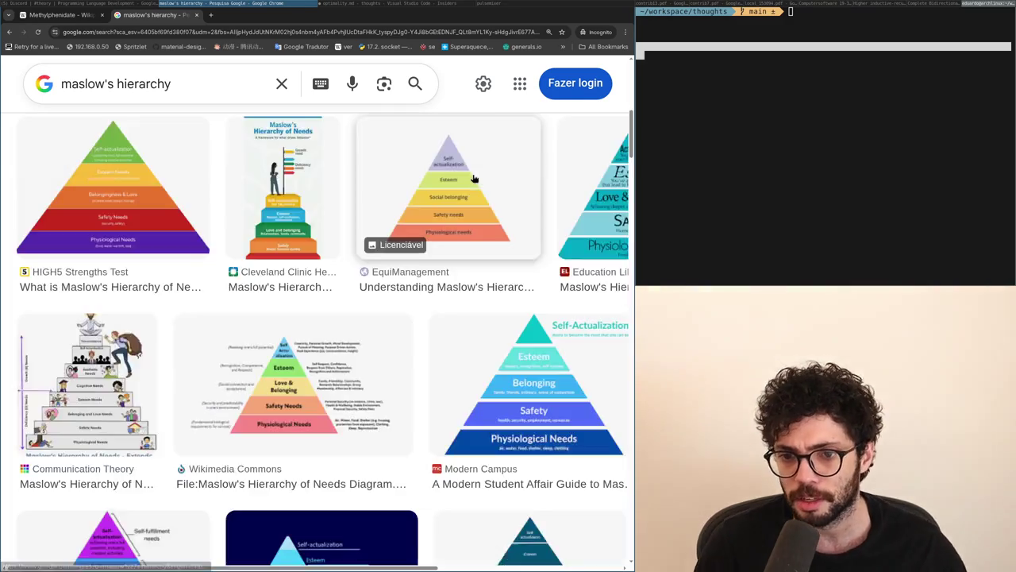
pyautogui.scroll(12, 474, 180)
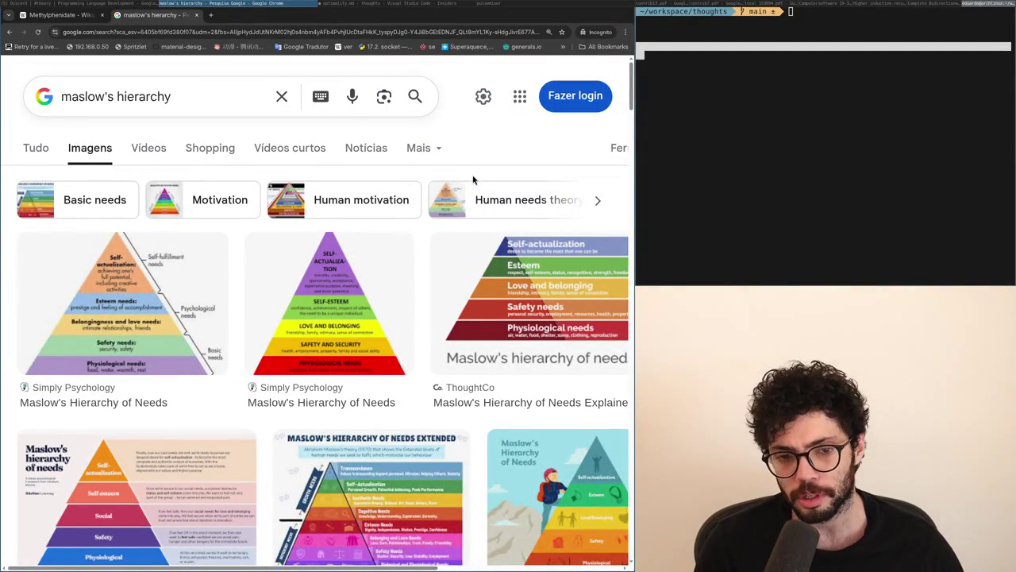
pyautogui.scroll(-1, 473, 180)
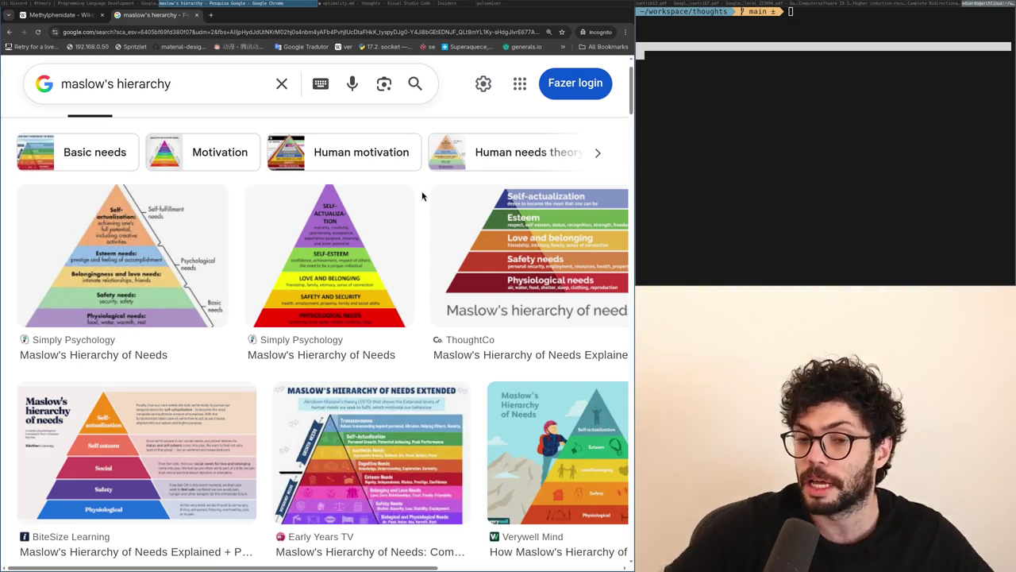
pyautogui.press('super+Left')
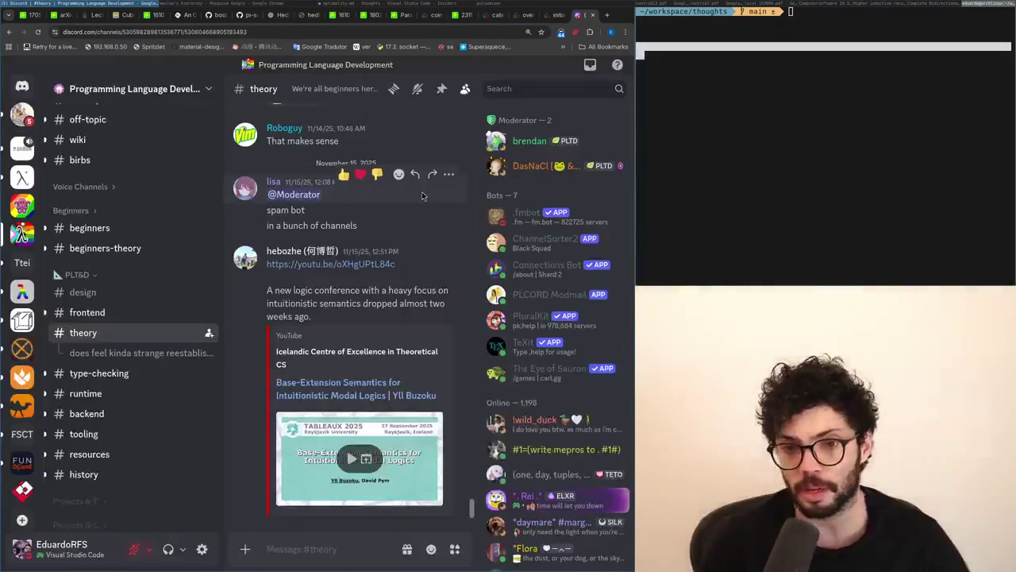
pyautogui.press('super+Left')
pyautogui.scroll(-1, 423, 196)
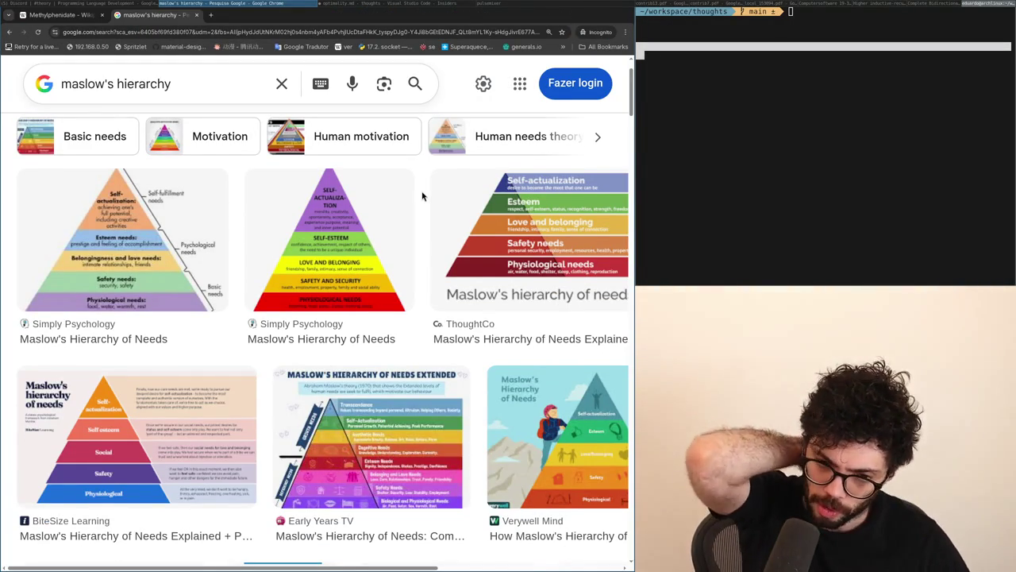
pyautogui.scroll(-2, 422, 196)
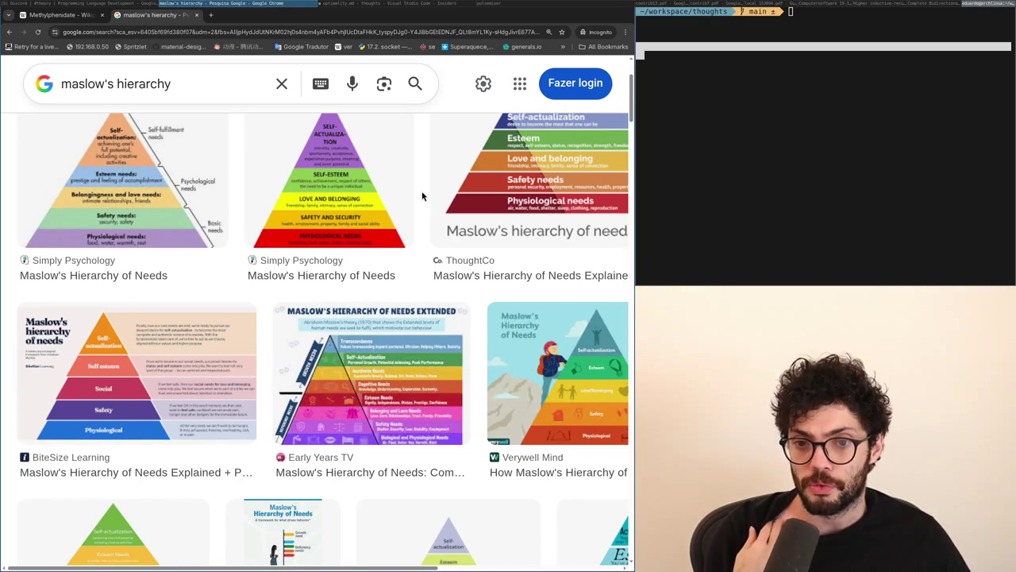
pyautogui.scroll(2, 422, 196)
pyautogui.scroll(-5, 423, 195)
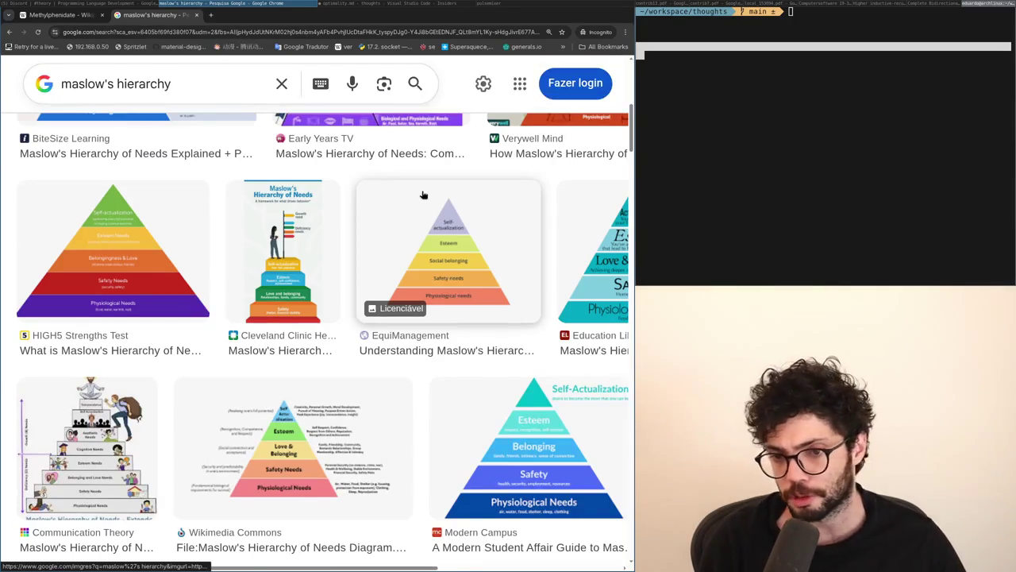
pyautogui.scroll(5, 423, 195)
pyautogui.scroll(-1, 422, 196)
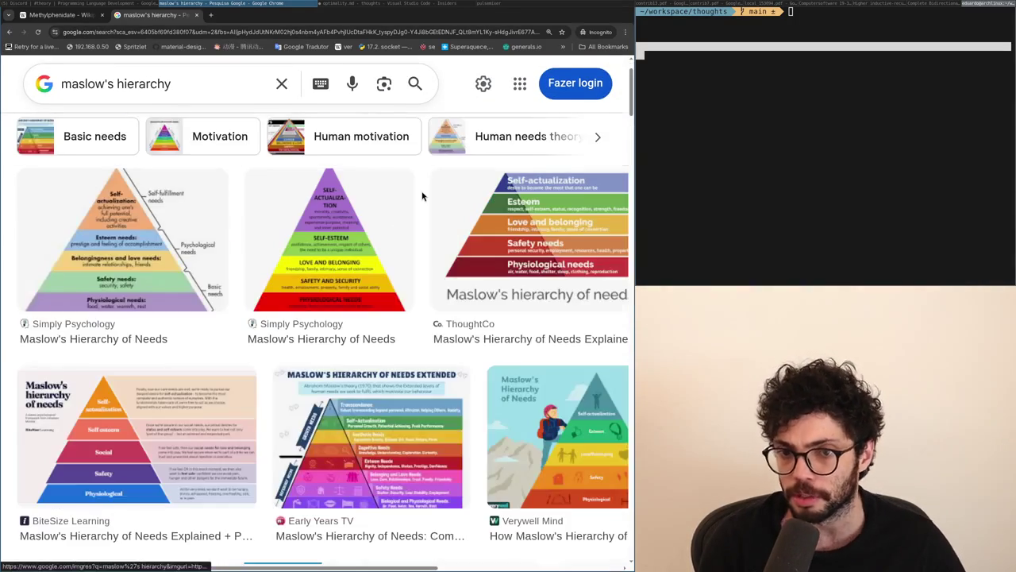
pyautogui.scroll(-5, 423, 196)
pyautogui.scroll(5, 422, 196)
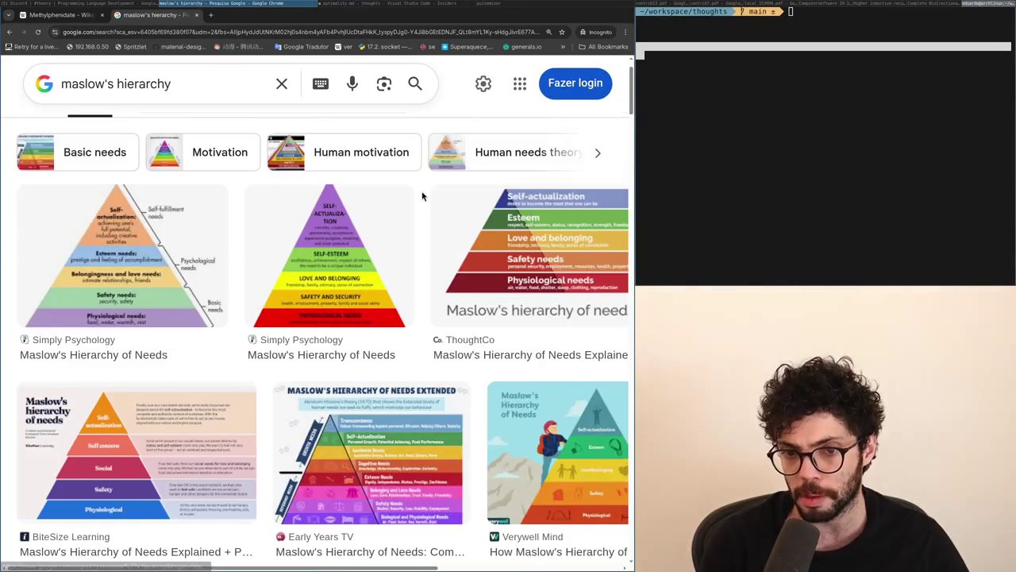
pyautogui.scroll(-1, 422, 196)
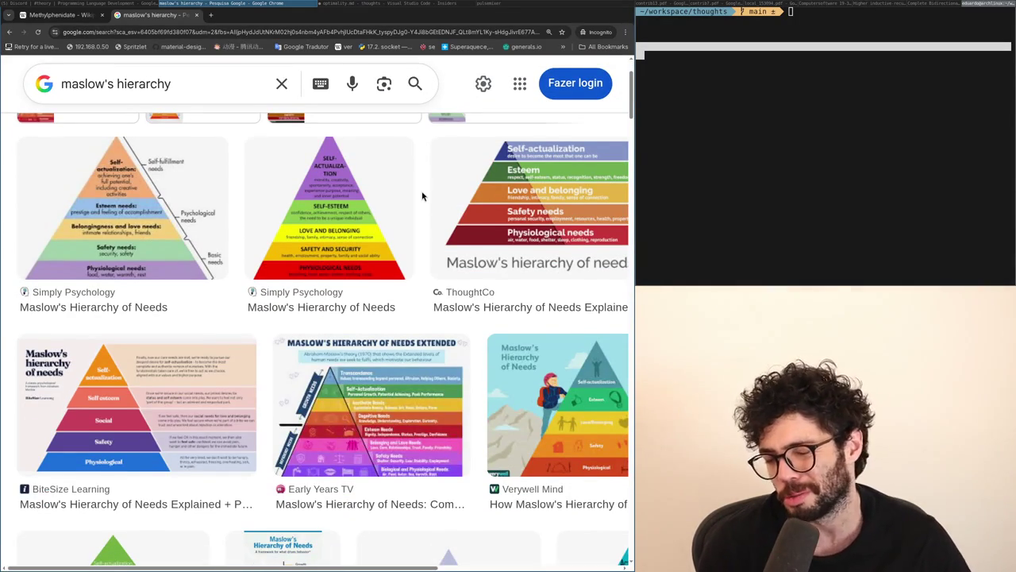
pyautogui.scroll(-5, 423, 196)
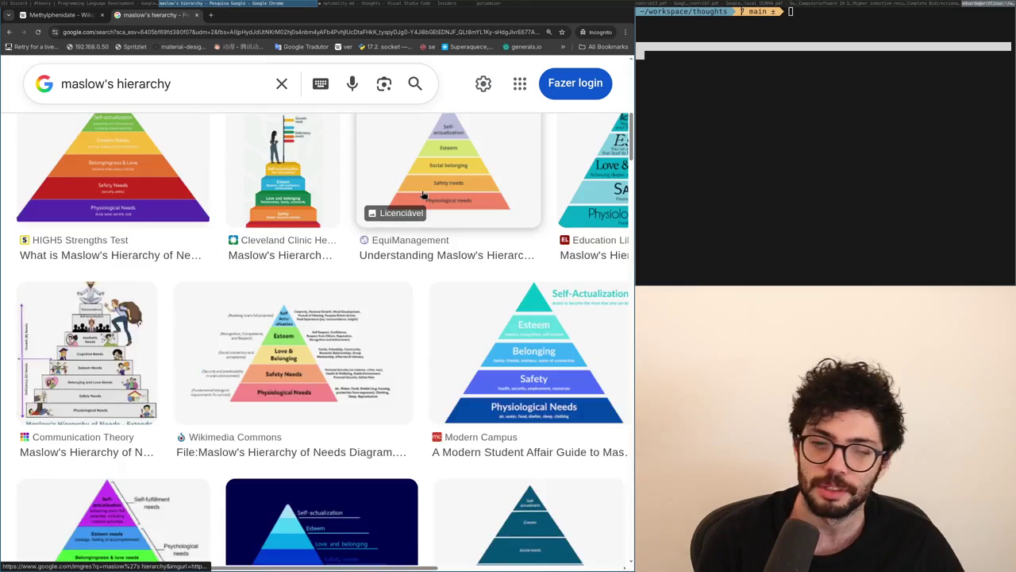
pyautogui.scroll(5, 422, 196)
pyautogui.scroll(-4, 422, 196)
pyautogui.scroll(5, 423, 196)
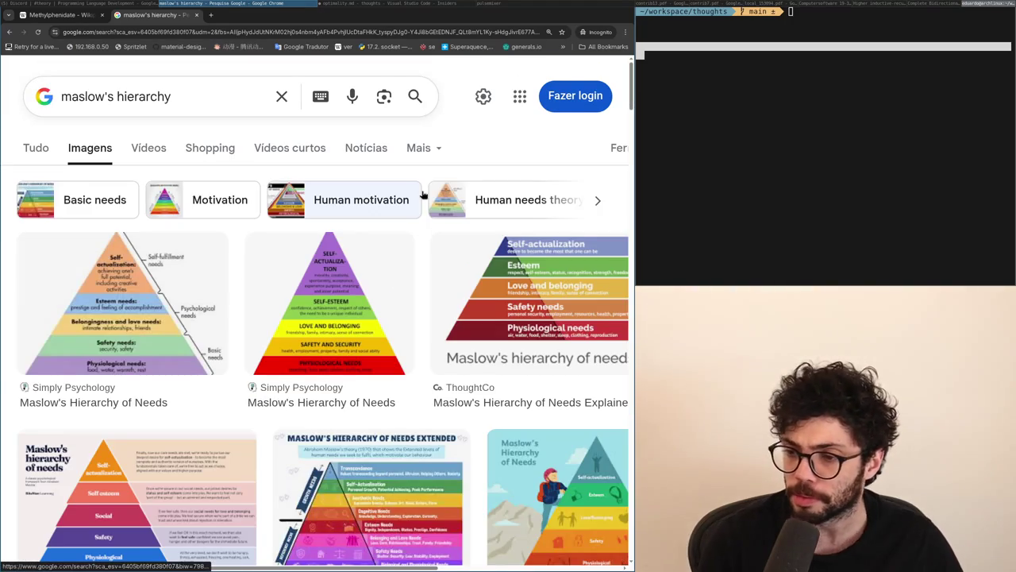
pyautogui.scroll(-1, 422, 196)
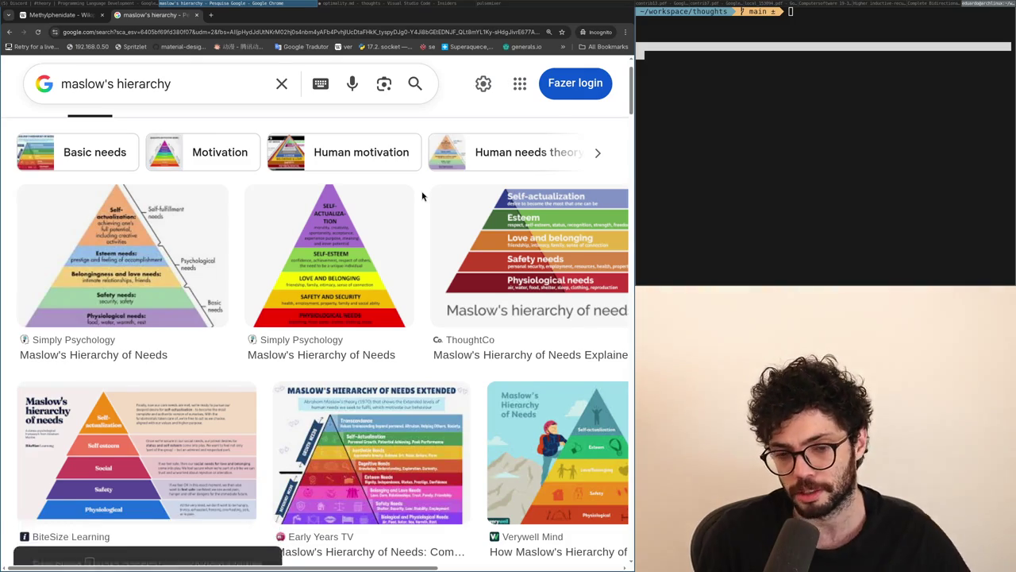
pyautogui.scroll(-5, 423, 196)
pyautogui.scroll(5, 423, 196)
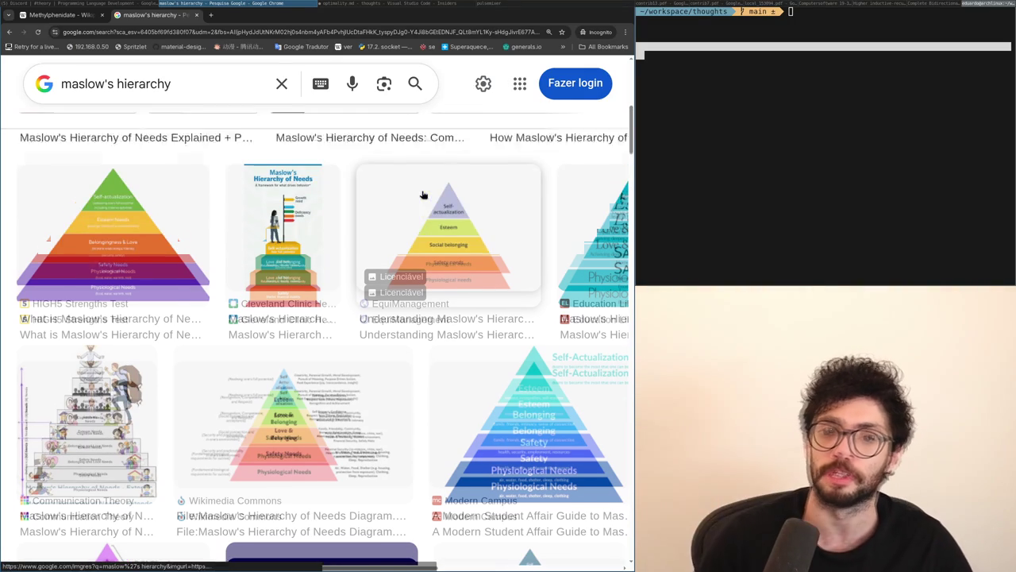
pyautogui.scroll(-3, 422, 196)
pyautogui.scroll(3, 423, 196)
pyautogui.scroll(-8, 422, 196)
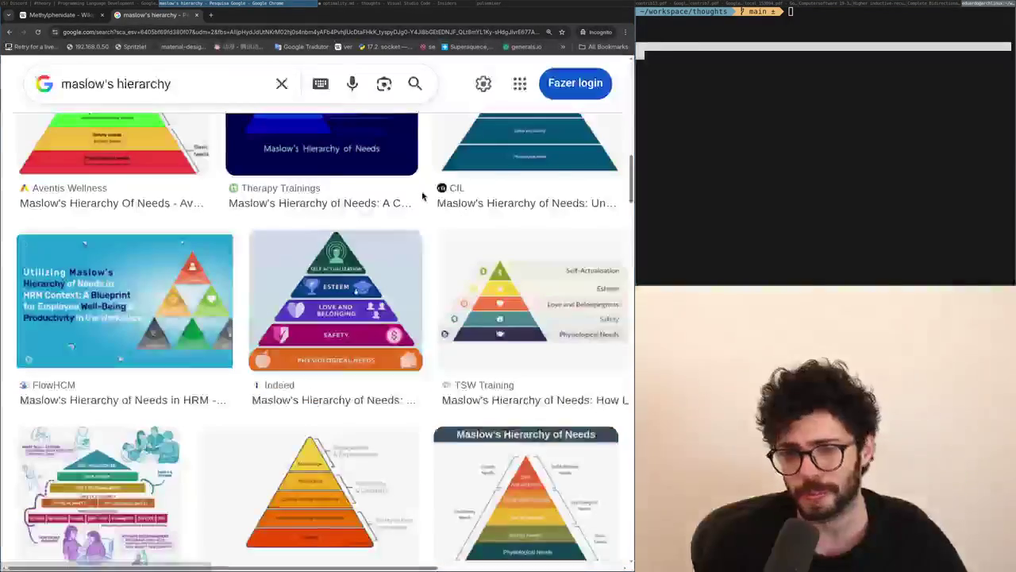
pyautogui.scroll(-5, 423, 196)
pyautogui.scroll(3, 423, 195)
pyautogui.scroll(5, 423, 195)
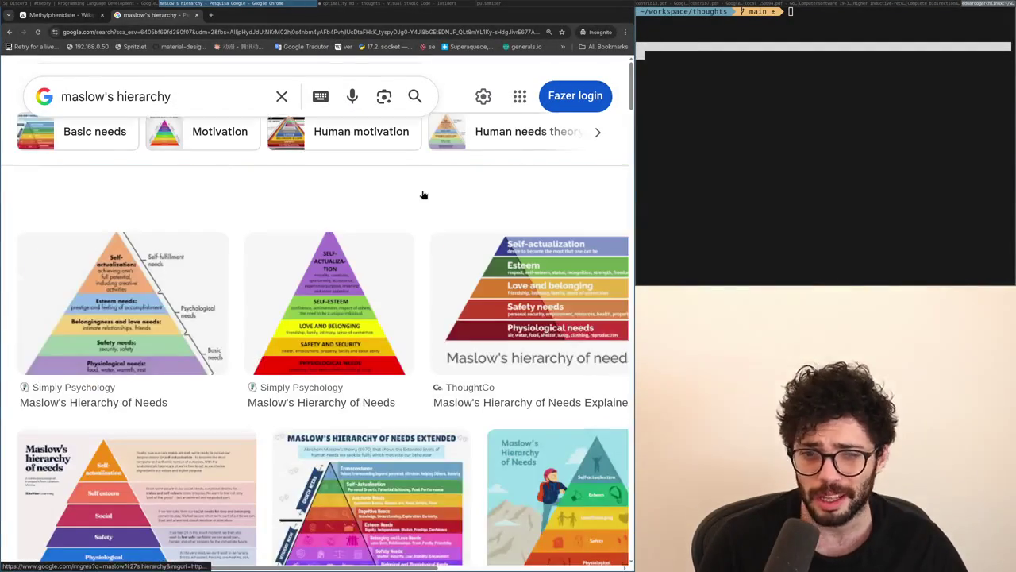
pyautogui.scroll(-3, 422, 196)
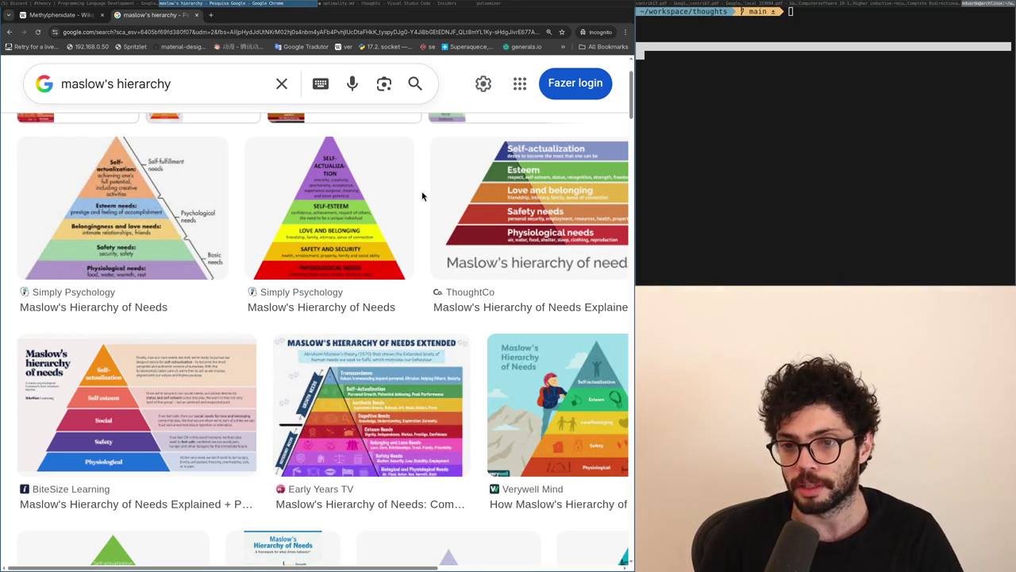
pyautogui.scroll(-4, 422, 196)
pyautogui.scroll(5, 422, 195)
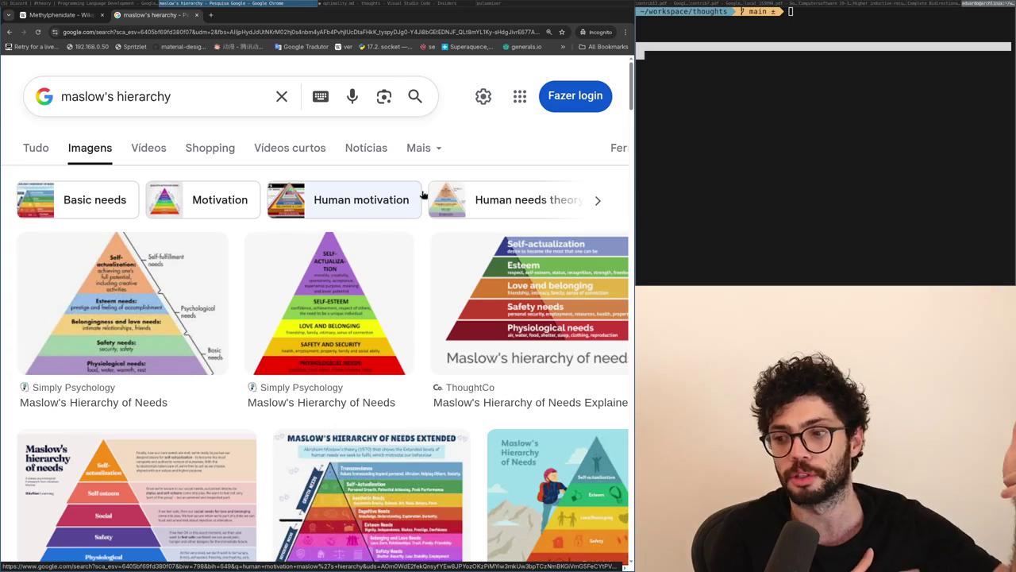
pyautogui.scroll(-10, 424, 195)
pyautogui.scroll(10, 423, 194)
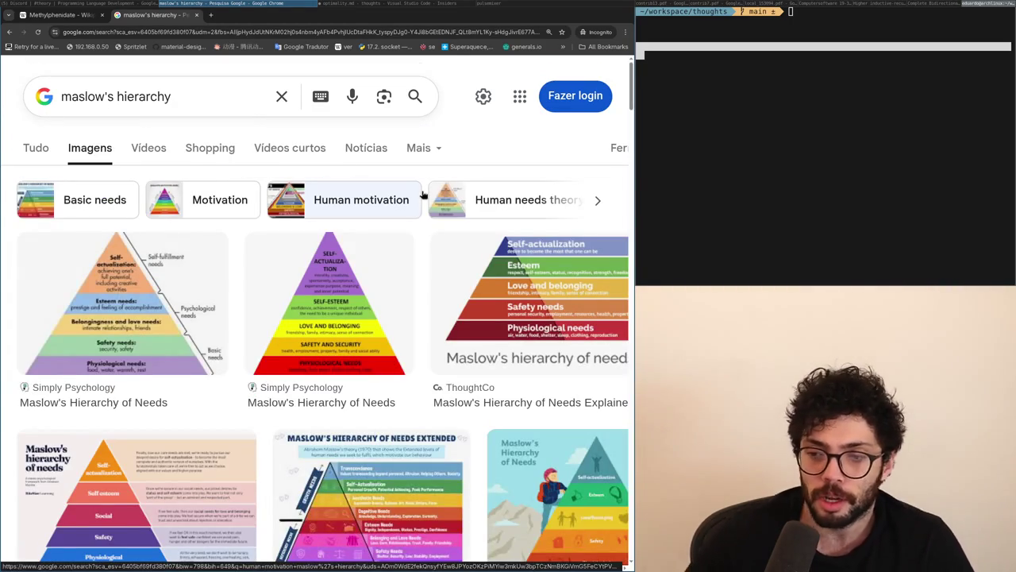
pyautogui.scroll(-1, 423, 194)
pyautogui.scroll(-5, 424, 194)
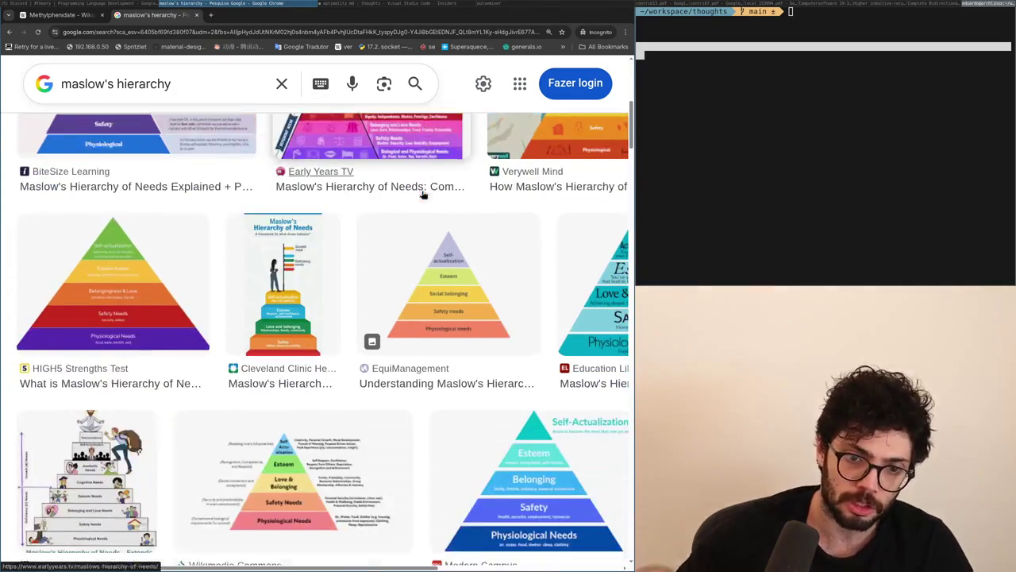
pyautogui.scroll(-5, 423, 194)
pyautogui.scroll(-5, 423, 195)
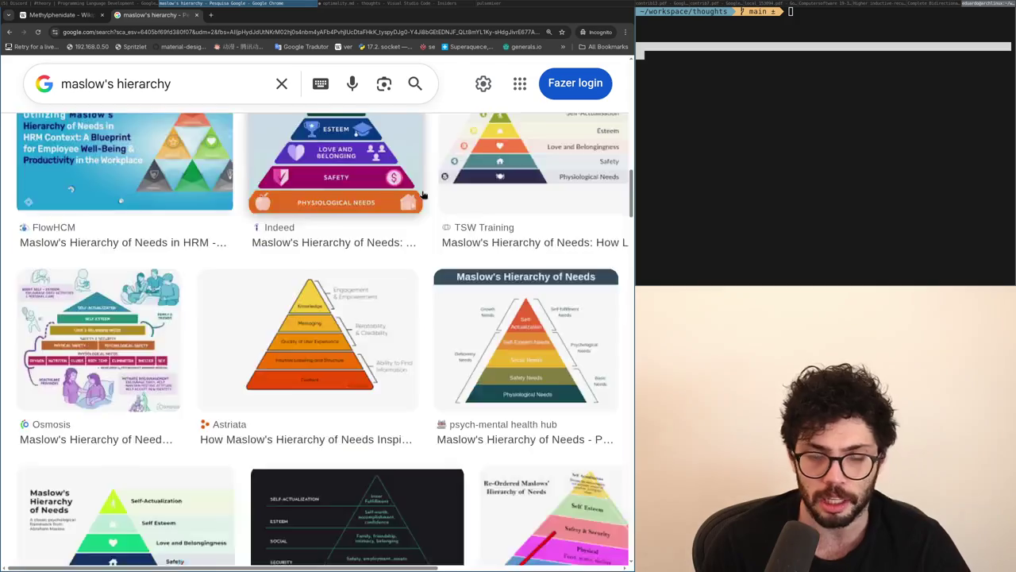
pyautogui.scroll(10, 424, 194)
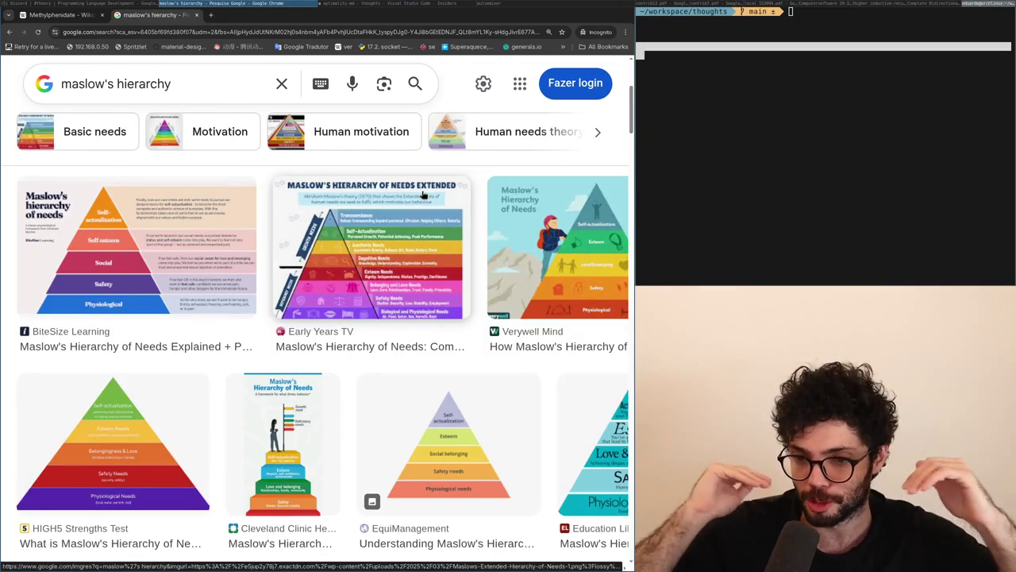
pyautogui.scroll(4, 424, 194)
pyautogui.scroll(-6, 423, 195)
pyautogui.scroll(6, 423, 195)
pyautogui.scroll(-8, 424, 194)
pyautogui.scroll(8, 423, 195)
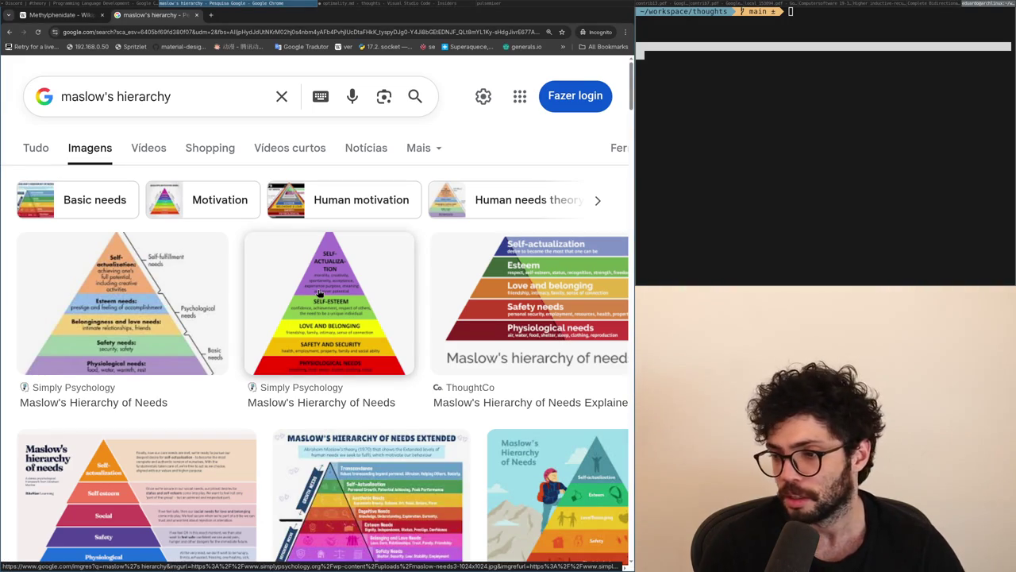
pyautogui.scroll(-1, 320, 293)
pyautogui.scroll(-7, 319, 292)
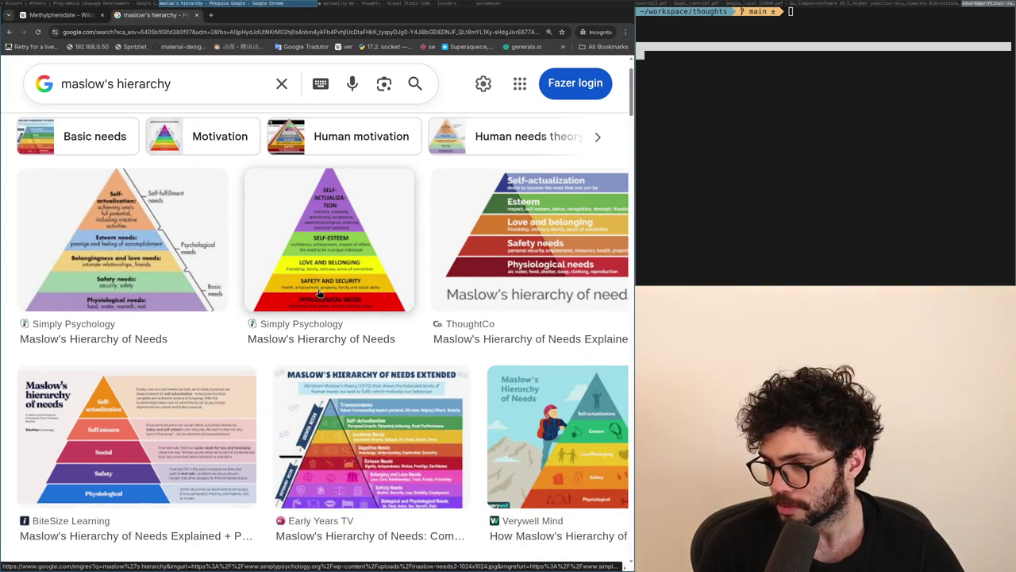
pyautogui.scroll(6, 319, 294)
pyautogui.scroll(2, 320, 292)
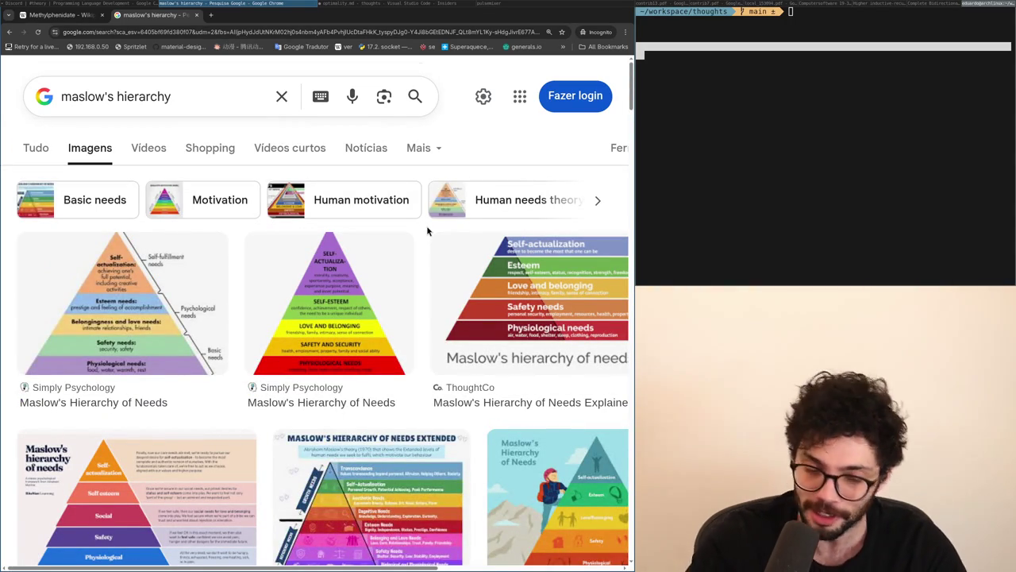
pyautogui.scroll(-5, 427, 231)
pyautogui.scroll(5, 428, 232)
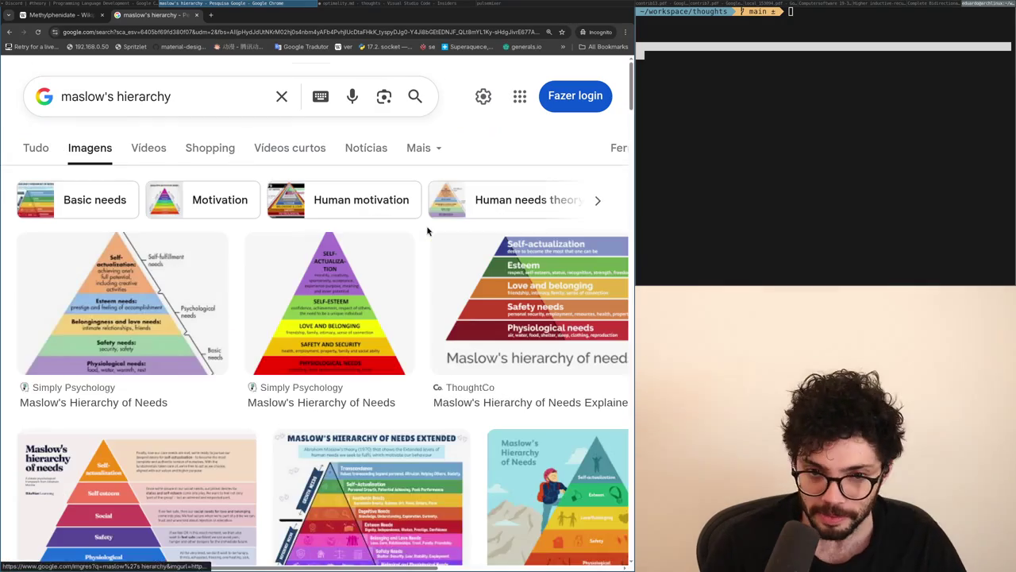
pyautogui.scroll(-1, 427, 231)
pyautogui.hotkey('ctrl', 't')
pyautogui.write('mdma')
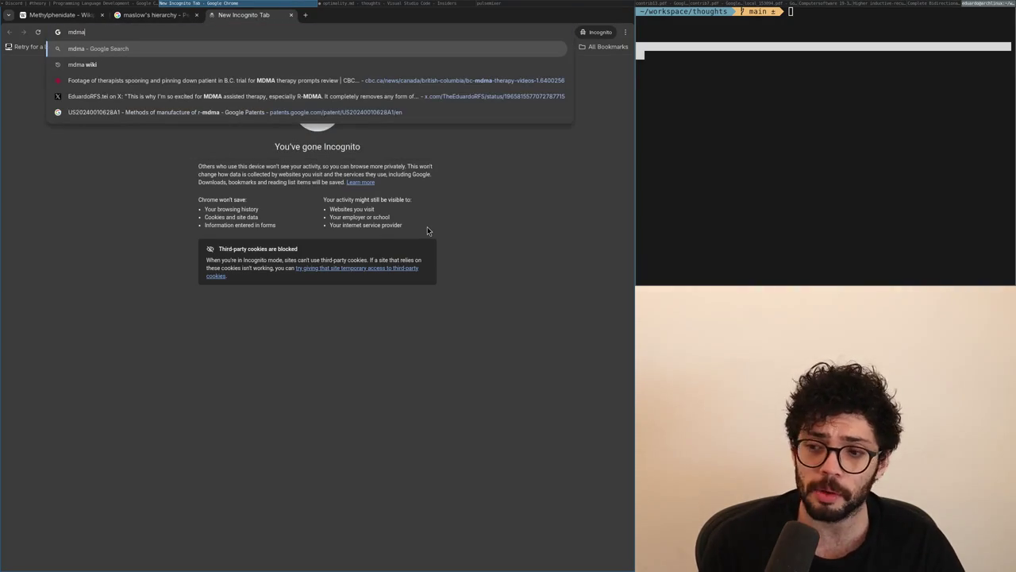
pyautogui.press('Return')
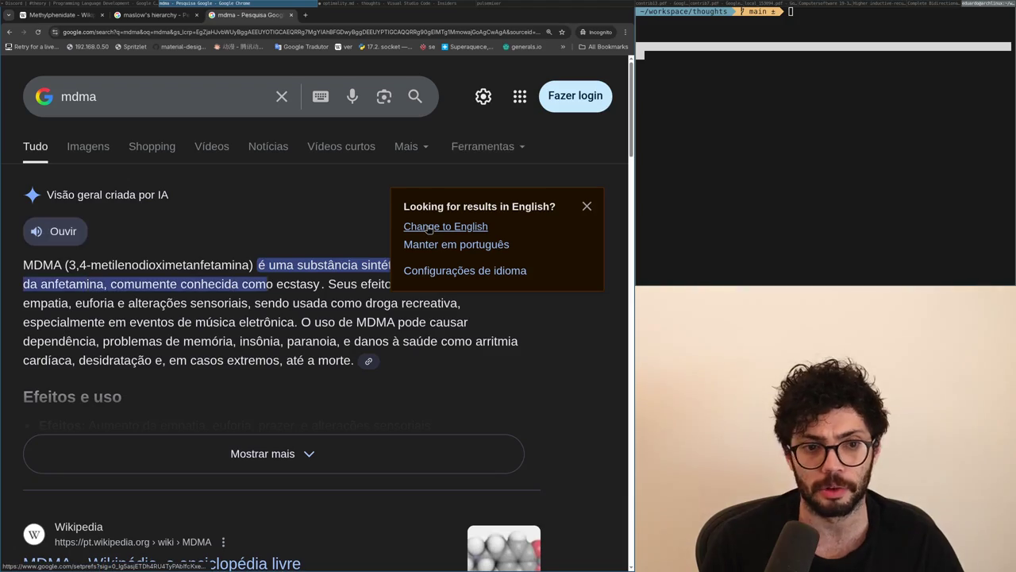
pyautogui.hotkey('ctrl', 'w')
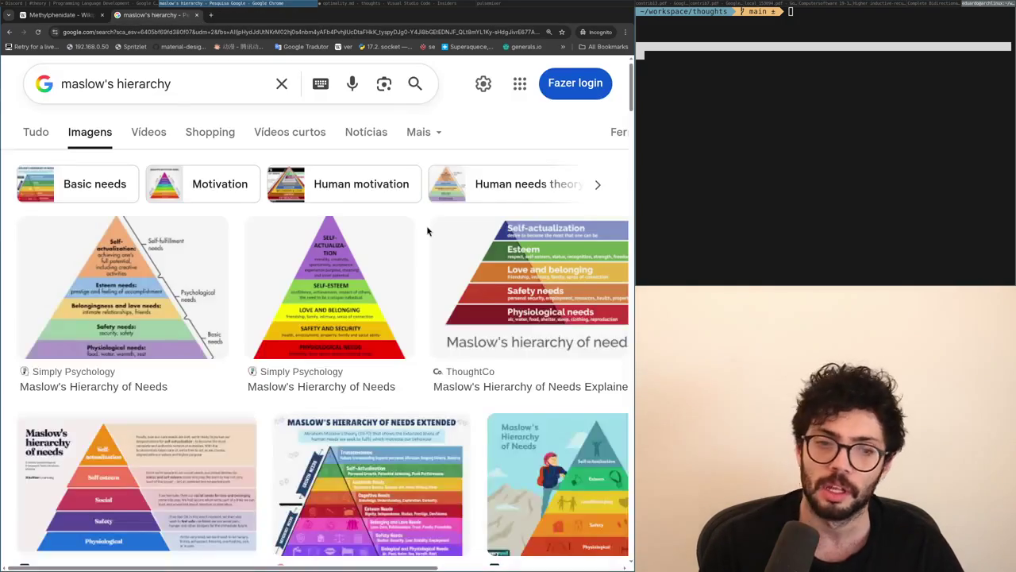
pyautogui.hotkey('ctrl', 't')
pyautogui.write('autism')
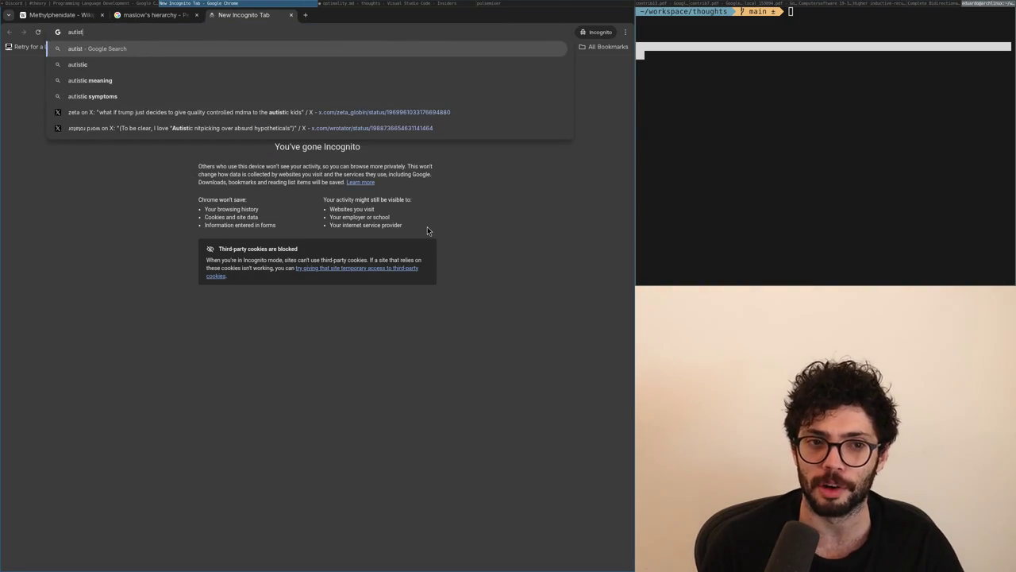
pyautogui.press('Return')
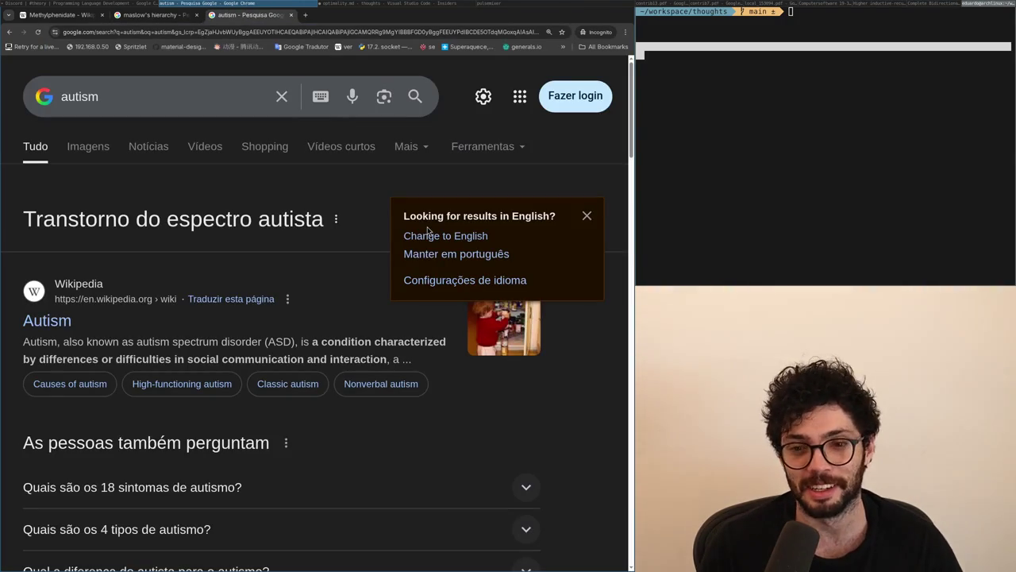
pyautogui.hotkey('ctrl', 'w')
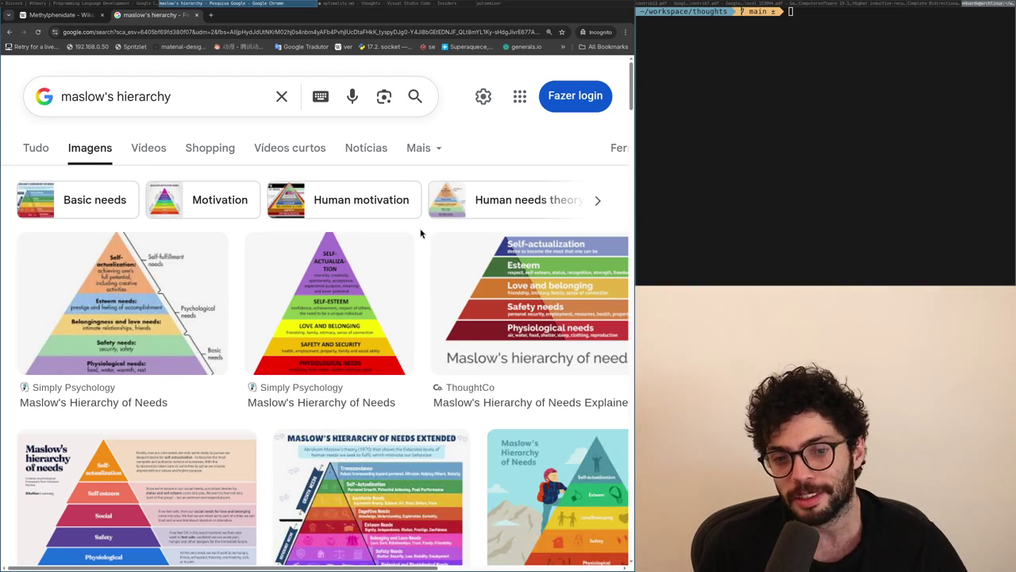
pyautogui.hotkey('ctrl', 't')
pyautogui.hotkey('ctrl', 'w')
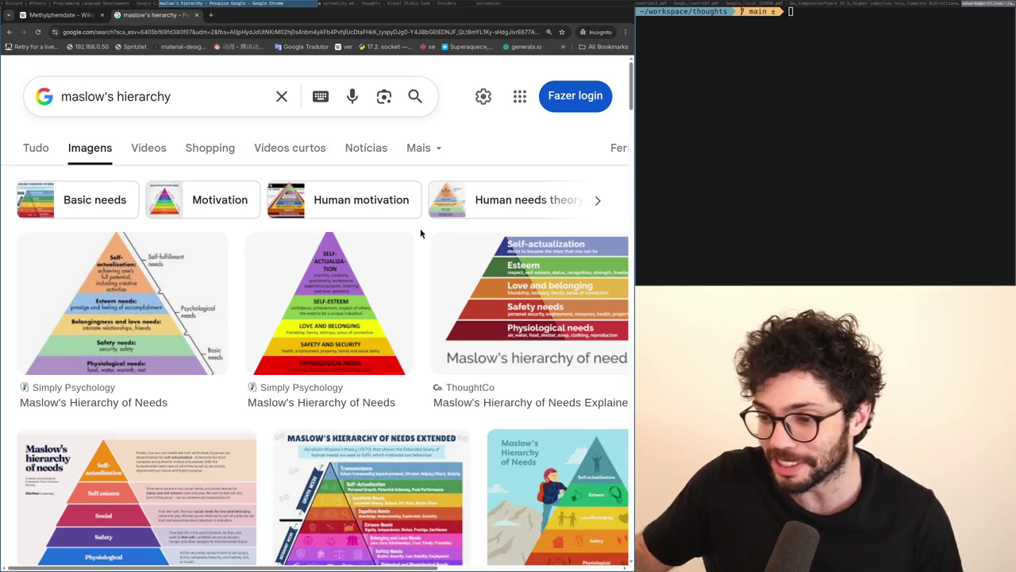
pyautogui.scroll(-5, 421, 232)
pyautogui.scroll(5, 421, 233)
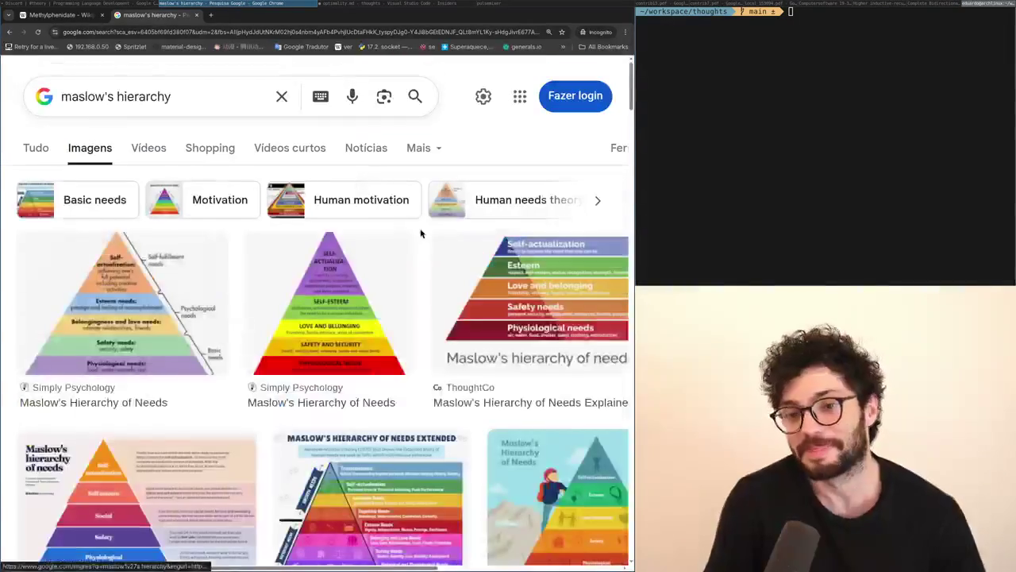
pyautogui.hotkey('alt', 'Tab')
pyautogui.hotkey('alt', 'Tab')
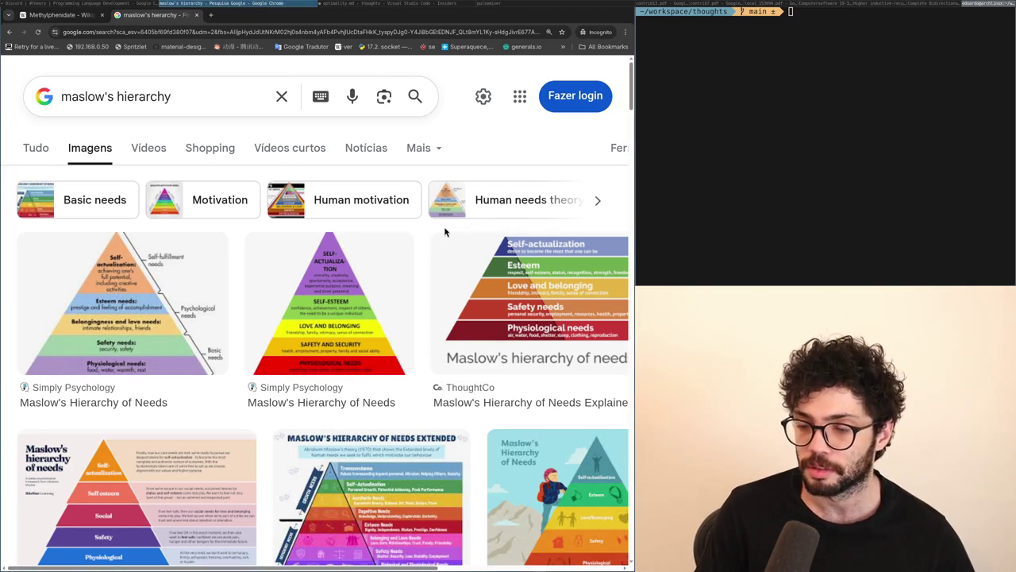
pyautogui.press('super+Left')
pyautogui.press('super+Right')
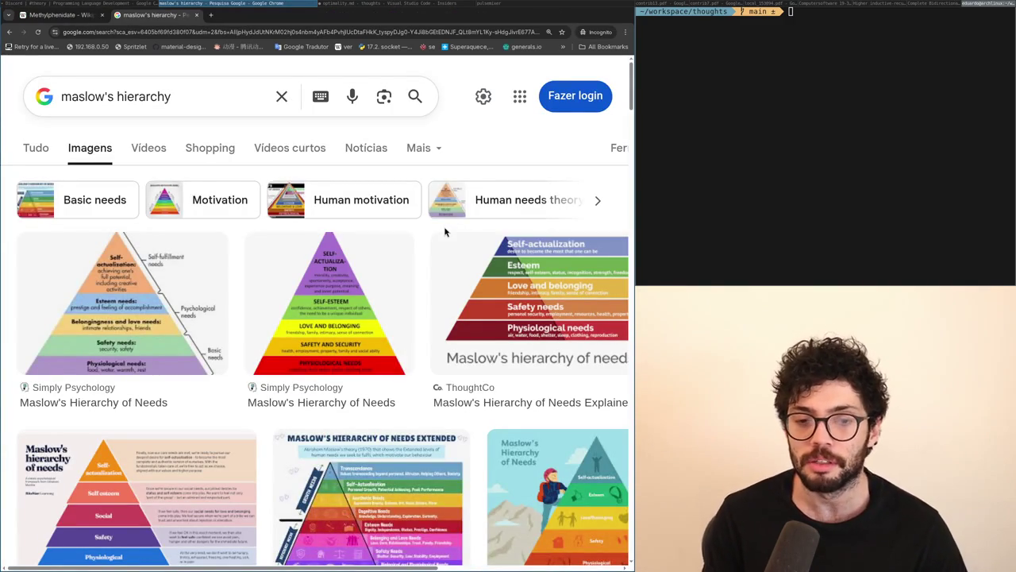
pyautogui.press('super+Left')
pyautogui.press('super+Right')
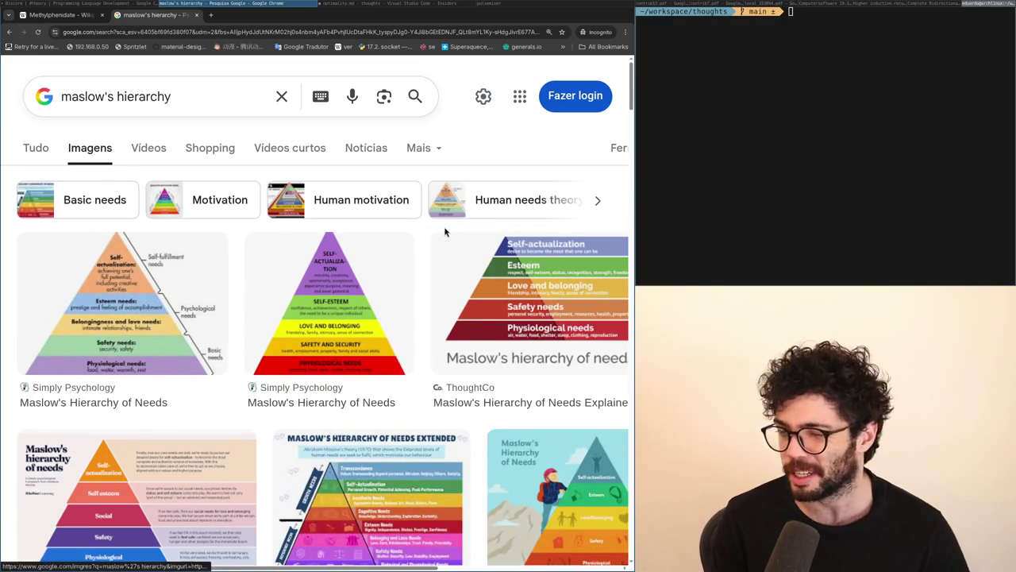
pyautogui.scroll(-5, 445, 232)
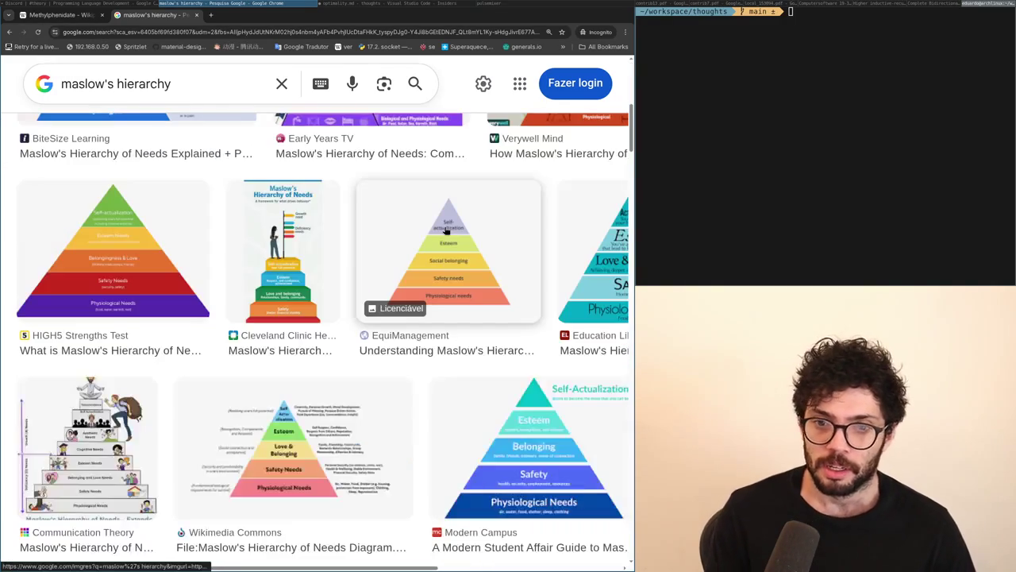
pyautogui.scroll(5, 446, 231)
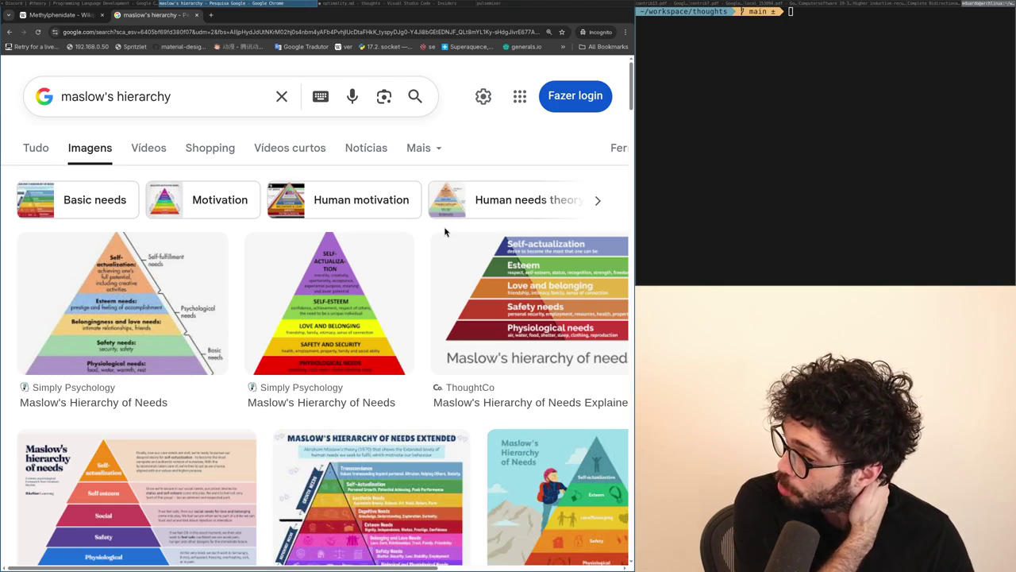
pyautogui.hotkey('ctrl', 't')
pyautogui.write('15mg')
pyautogui.hotkey('ctrl', 'w')
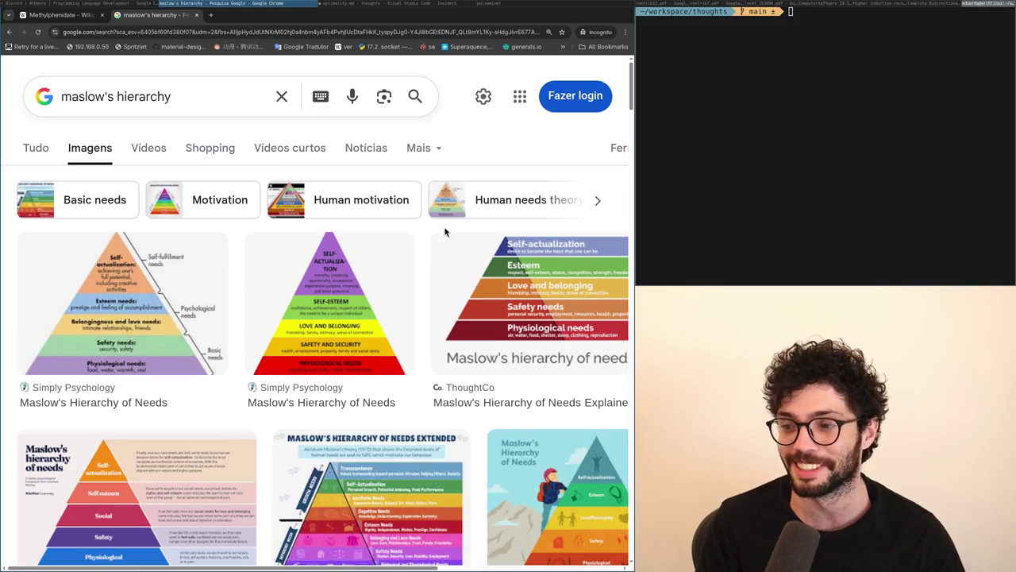
pyautogui.scroll(-5, 445, 231)
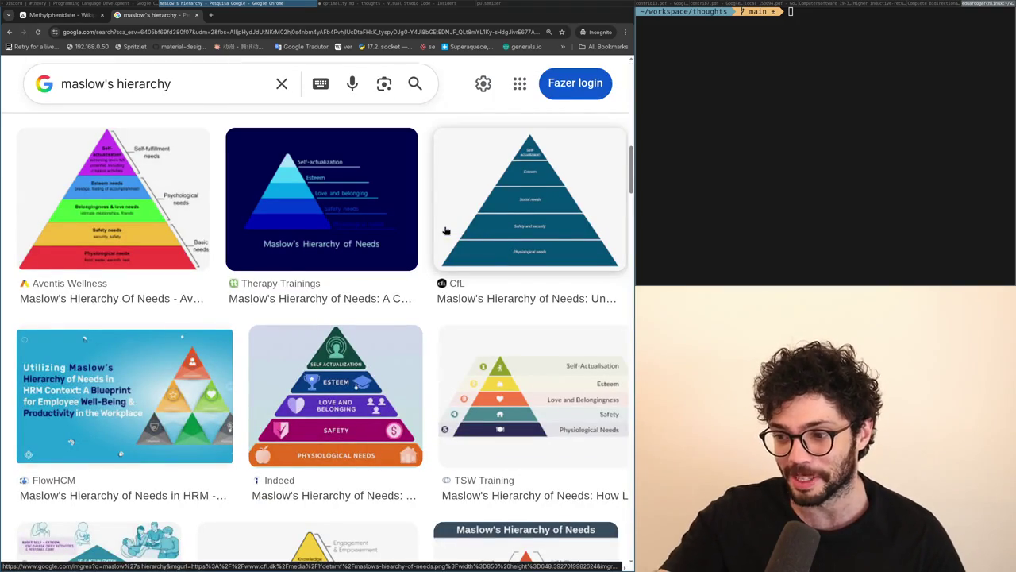
pyautogui.scroll(-3, 446, 230)
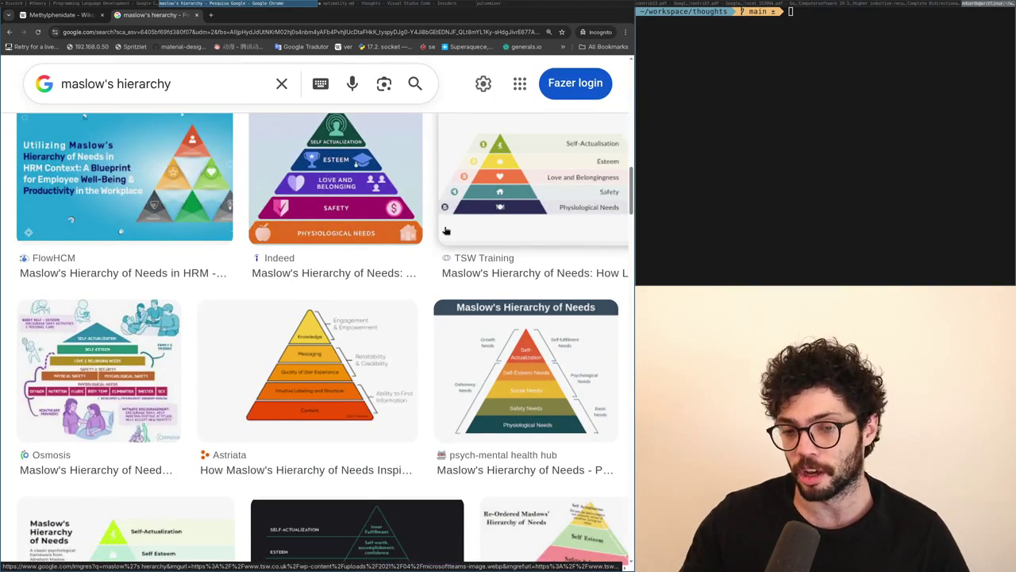
pyautogui.scroll(-1, 446, 231)
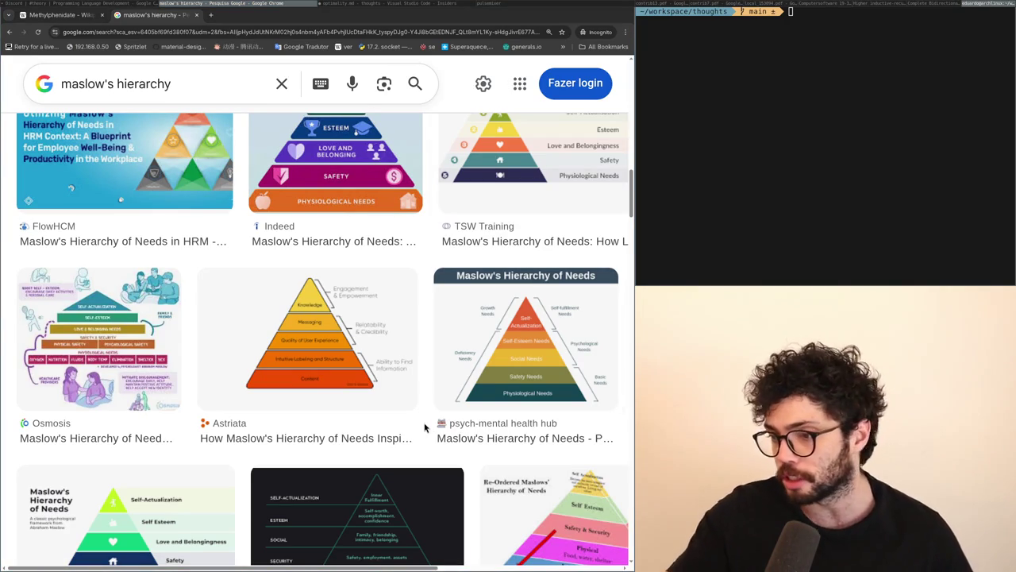
pyautogui.scroll(10, 429, 429)
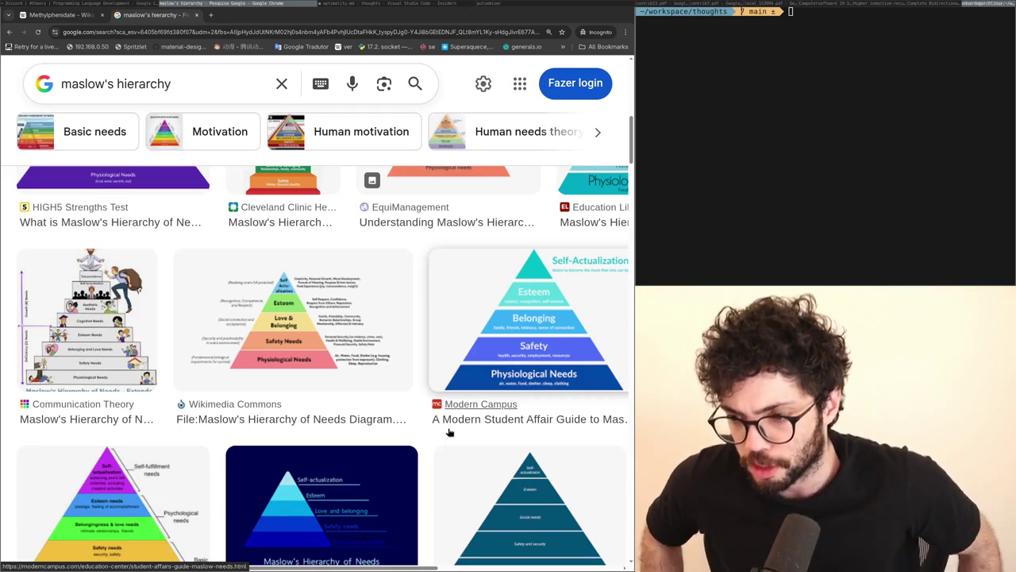
pyautogui.scroll(10, 368, 342)
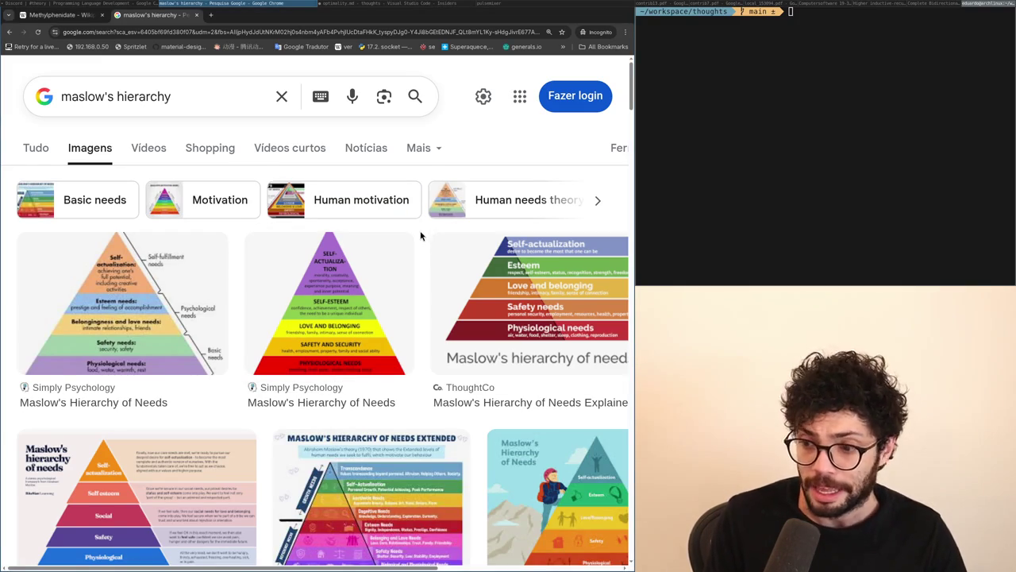
pyautogui.scroll(-10, 421, 235)
pyautogui.scroll(-15, 420, 236)
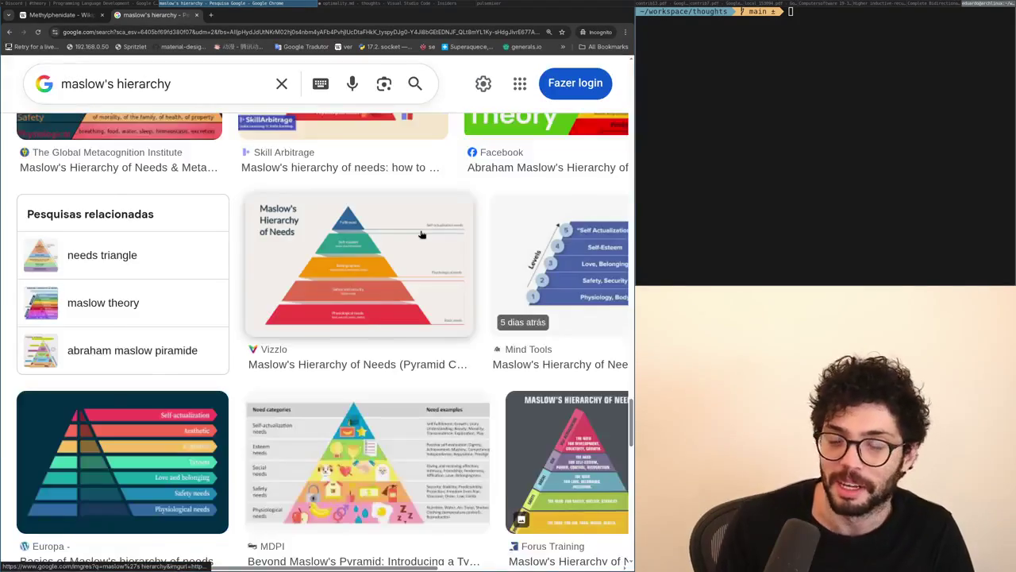
pyautogui.scroll(-10, 421, 236)
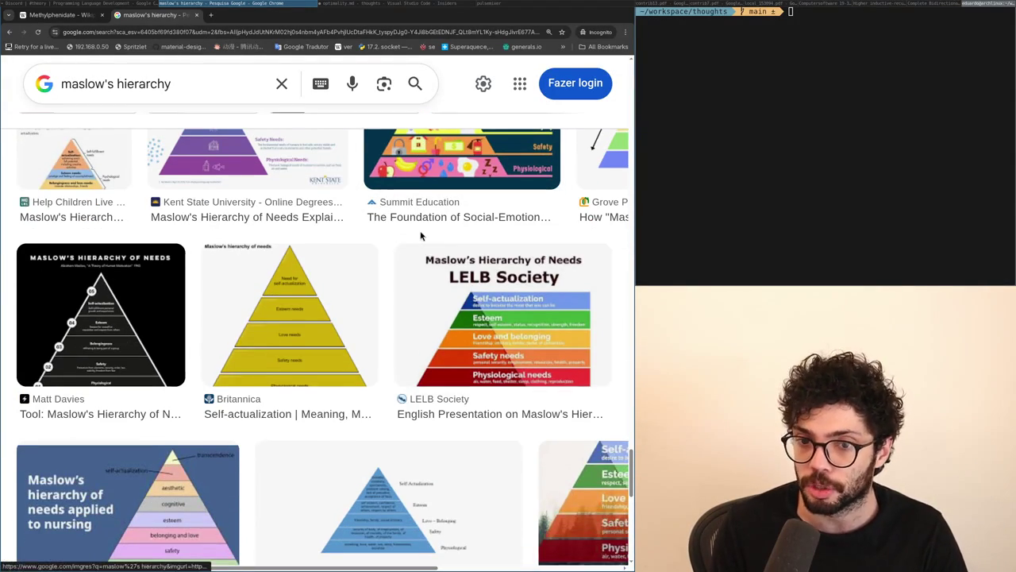
pyautogui.scroll(10, 421, 236)
pyautogui.scroll(-15, 421, 236)
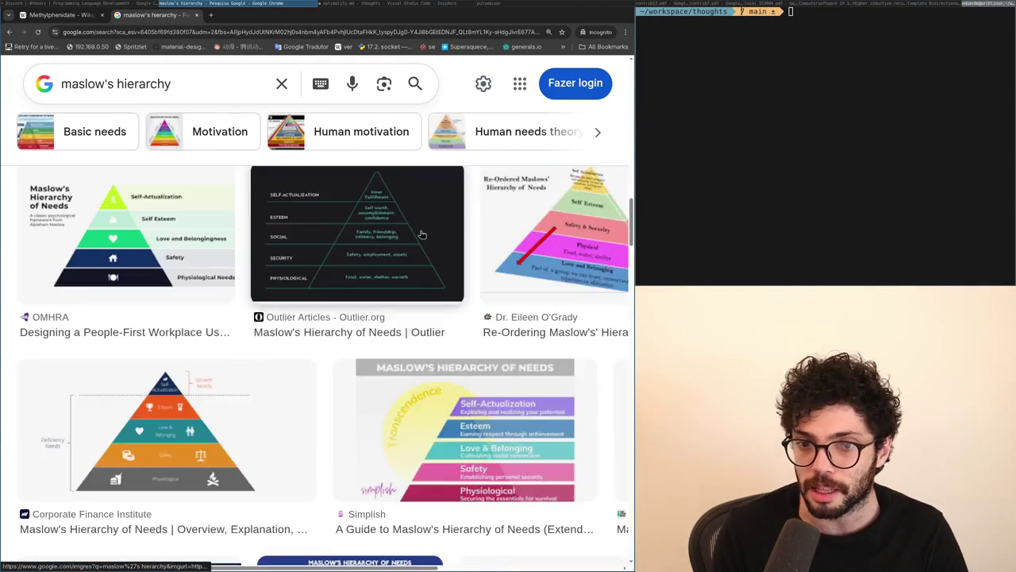
pyautogui.scroll(5, 421, 235)
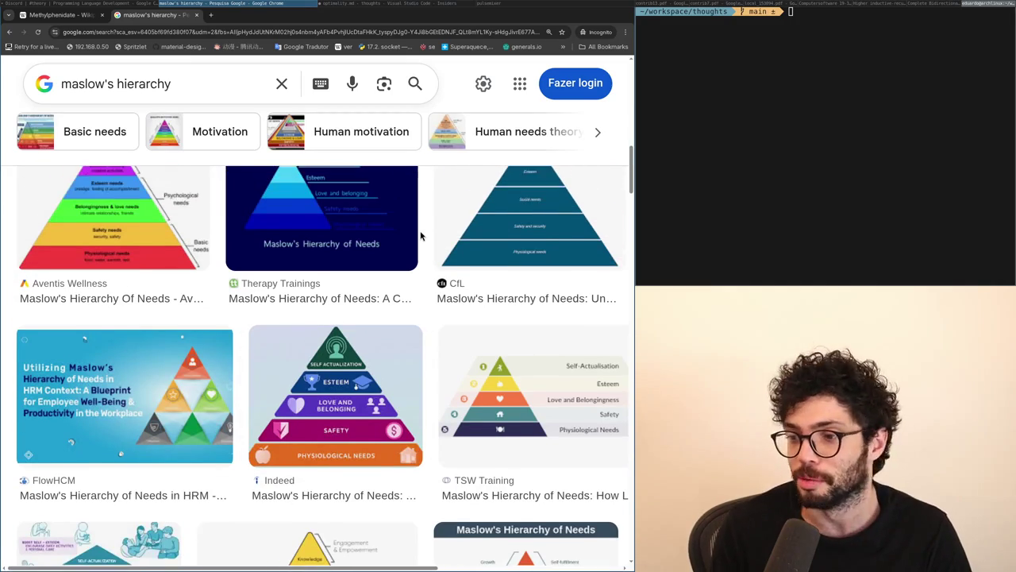
pyautogui.scroll(-8, 421, 236)
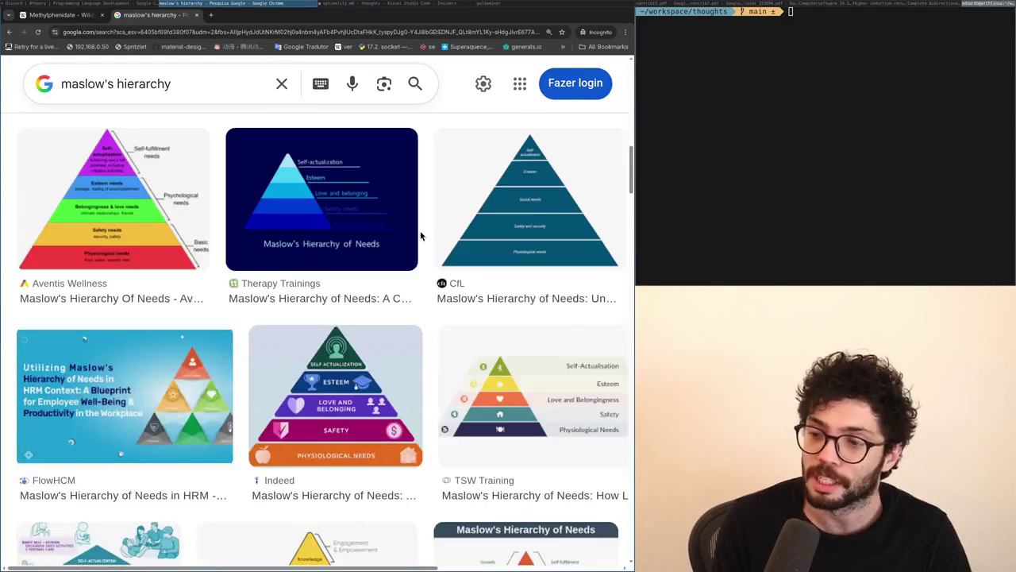
pyautogui.scroll(3, 421, 236)
pyautogui.scroll(3, 421, 236)
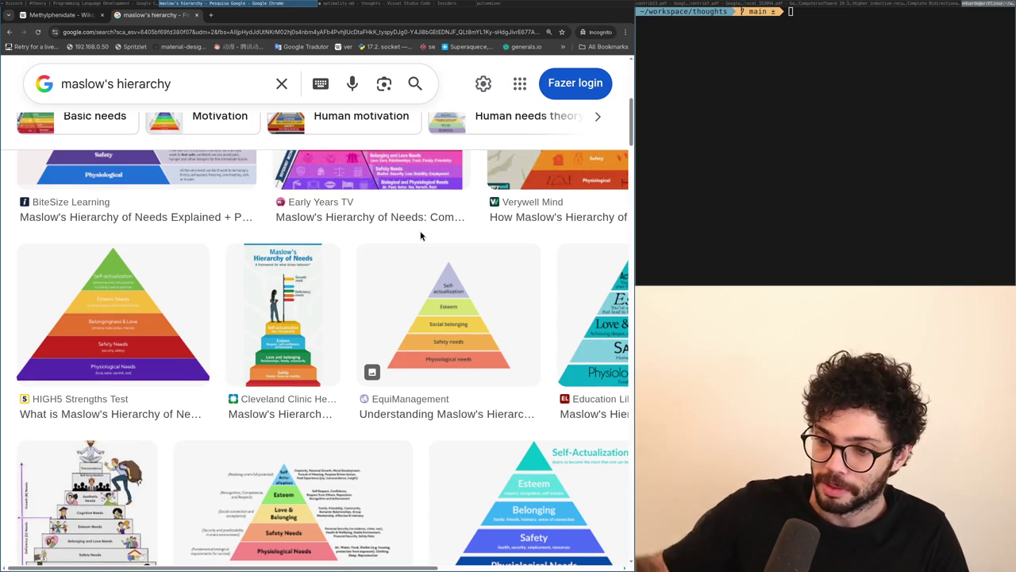
pyautogui.scroll(5, 420, 235)
pyautogui.scroll(-15, 421, 236)
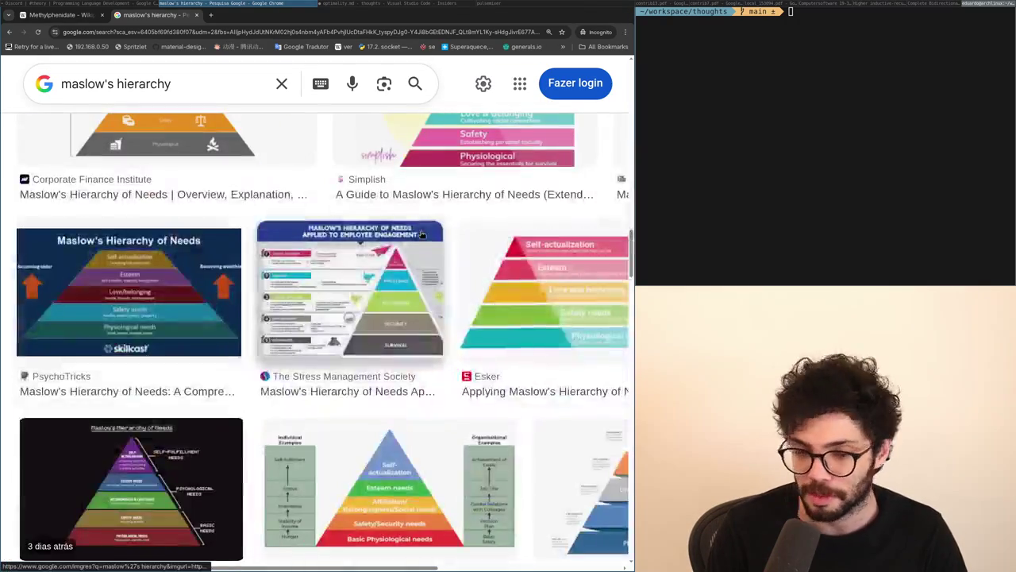
pyautogui.scroll(-2, 421, 236)
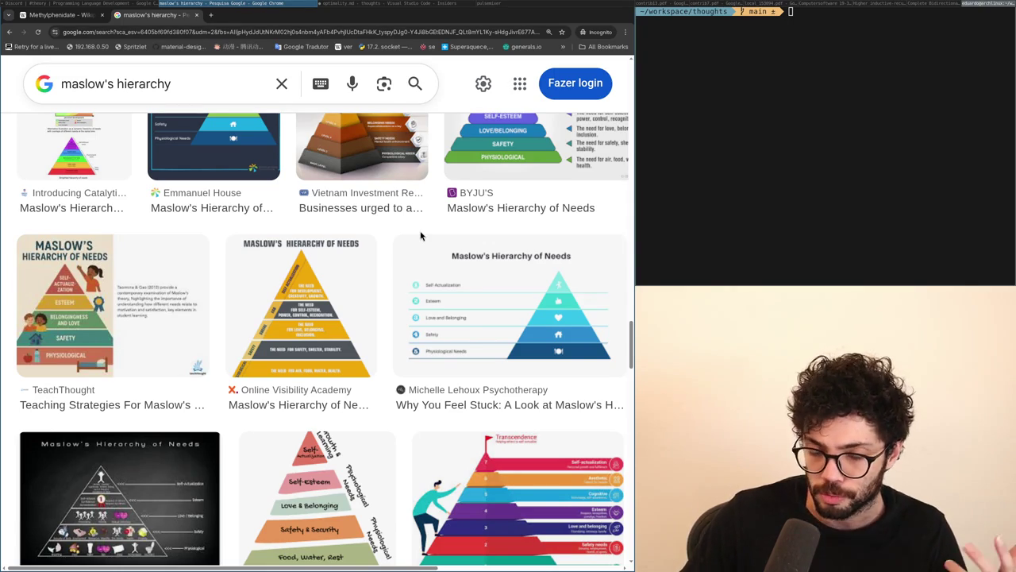
pyautogui.scroll(5, 421, 235)
pyautogui.scroll(10, 420, 235)
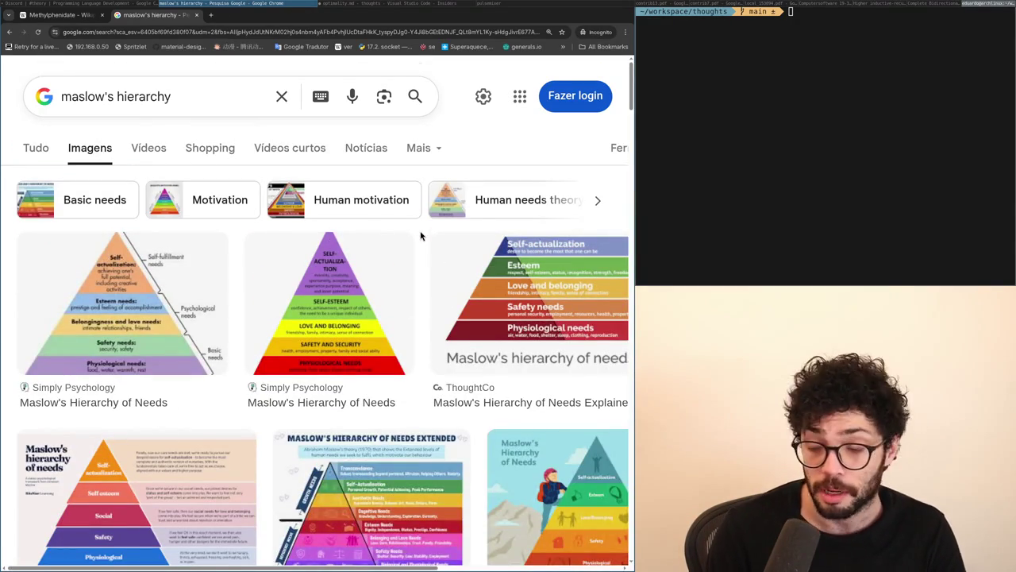
pyautogui.hotkey('ctrl', 't')
pyautogui.write('lsd ')
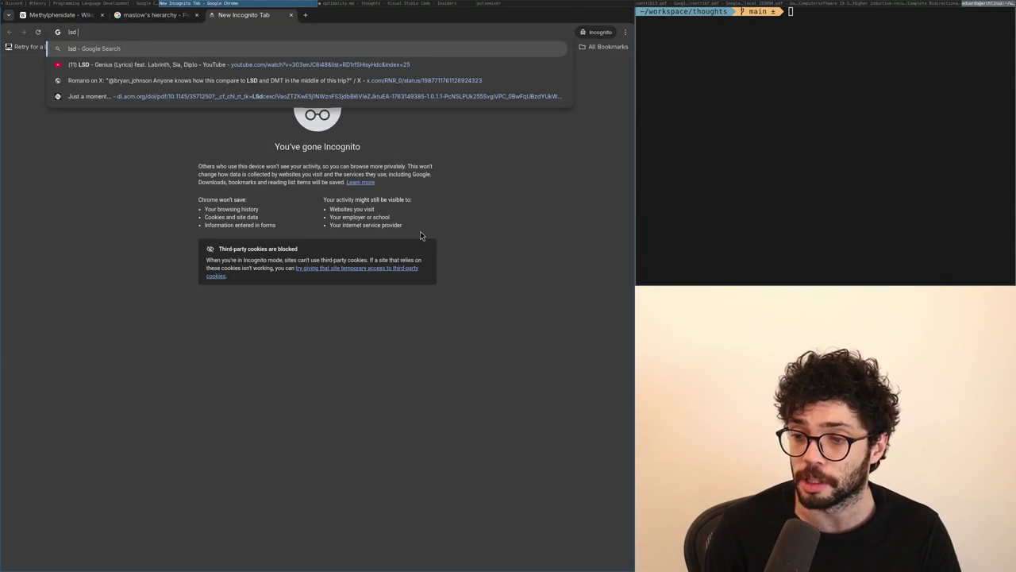
pyautogui.write('ptsd')
pyautogui.press('Return')
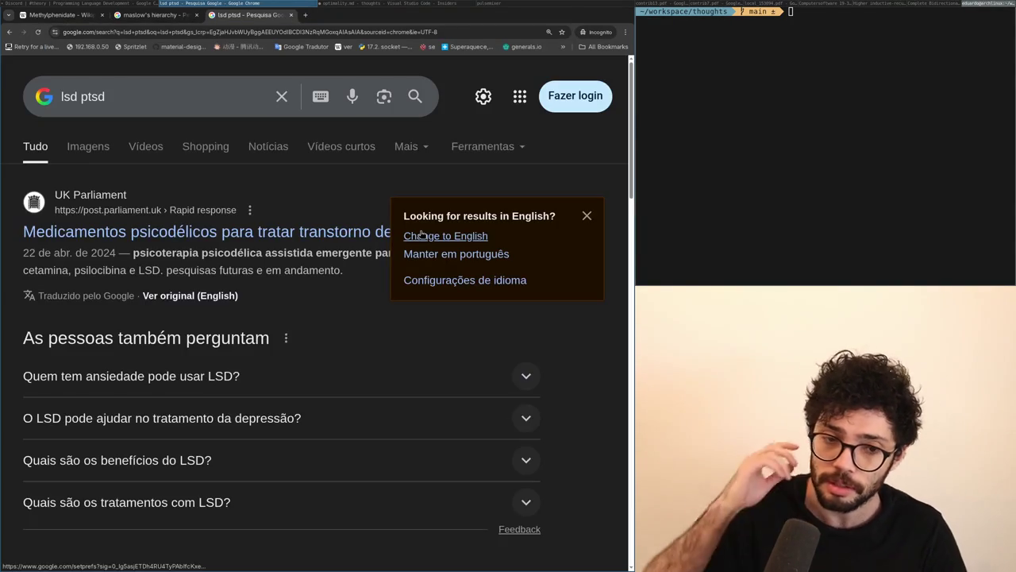
pyautogui.scroll(-4, 288, 317)
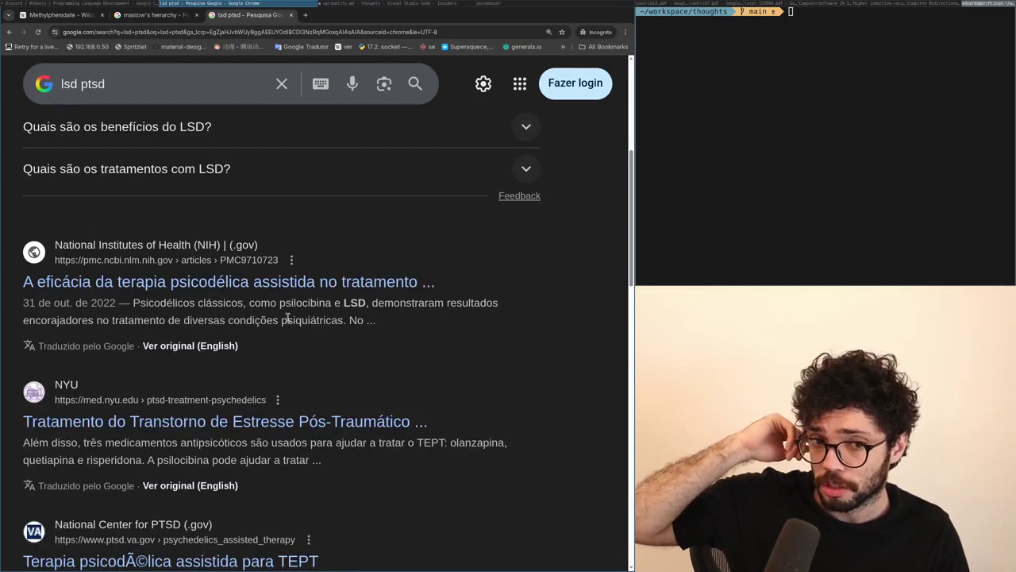
pyautogui.scroll(-3, 287, 318)
pyautogui.scroll(-2, 297, 316)
pyautogui.press('super+Left')
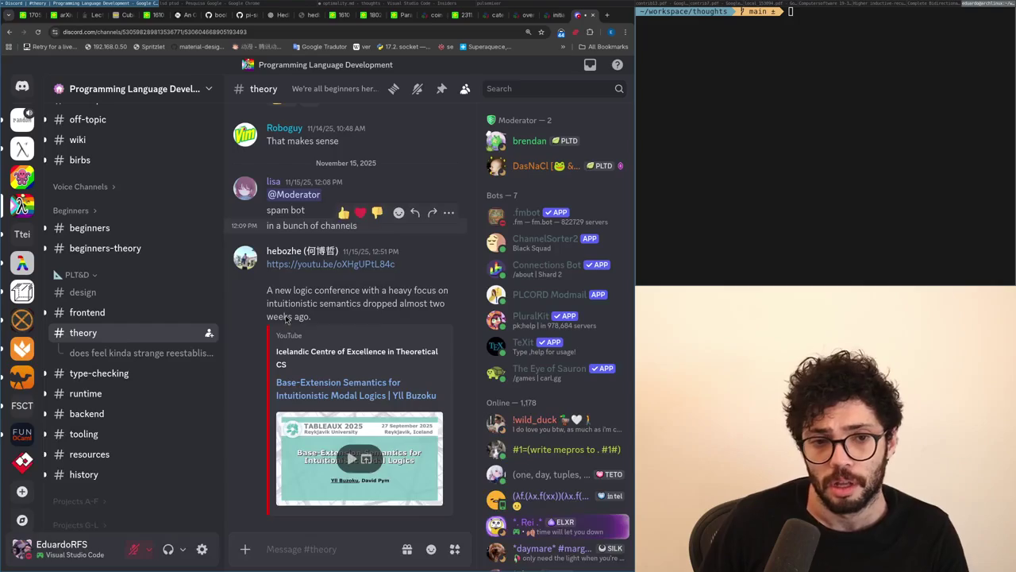
pyautogui.press('super+Right')
pyautogui.scroll(5, 287, 319)
pyautogui.scroll(4, 287, 319)
pyautogui.scroll(-20, 287, 318)
pyautogui.scroll(20, 287, 318)
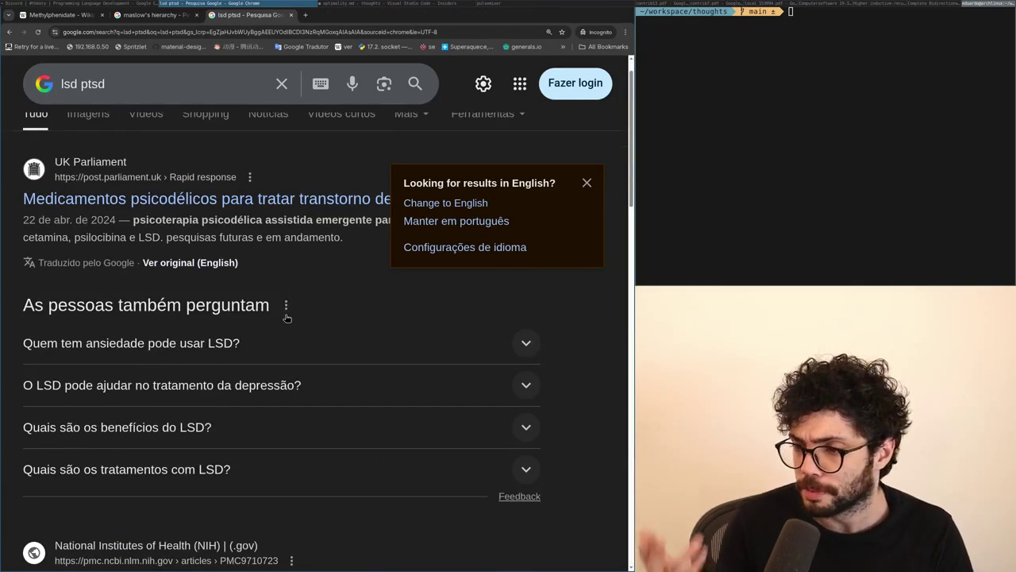
pyautogui.scroll(1, 287, 319)
pyautogui.scroll(-5, 287, 318)
pyautogui.scroll(5, 287, 318)
pyautogui.hotkey('ctrl', 'w')
pyautogui.scroll(-2, 286, 318)
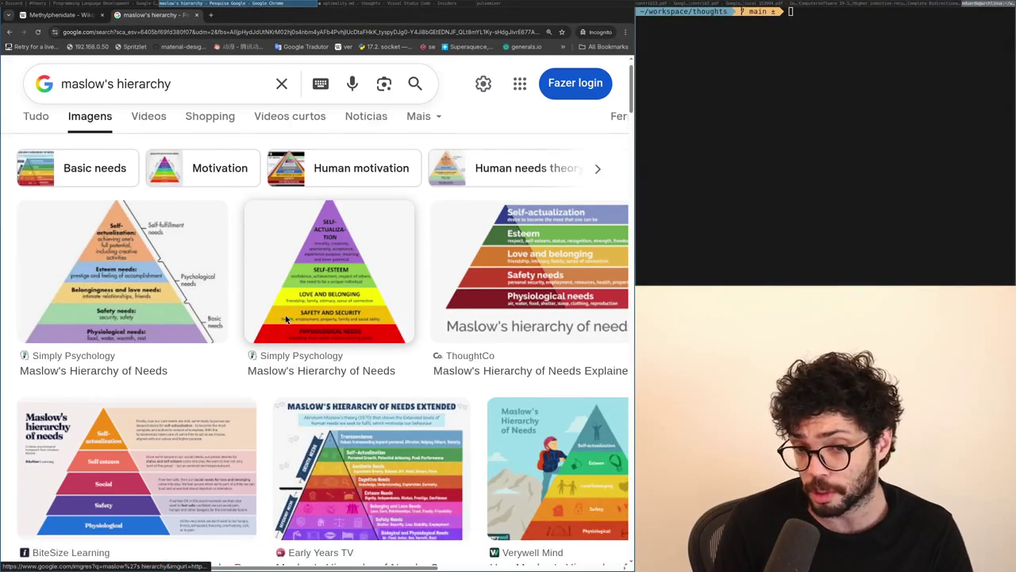
pyautogui.scroll(-5, 287, 318)
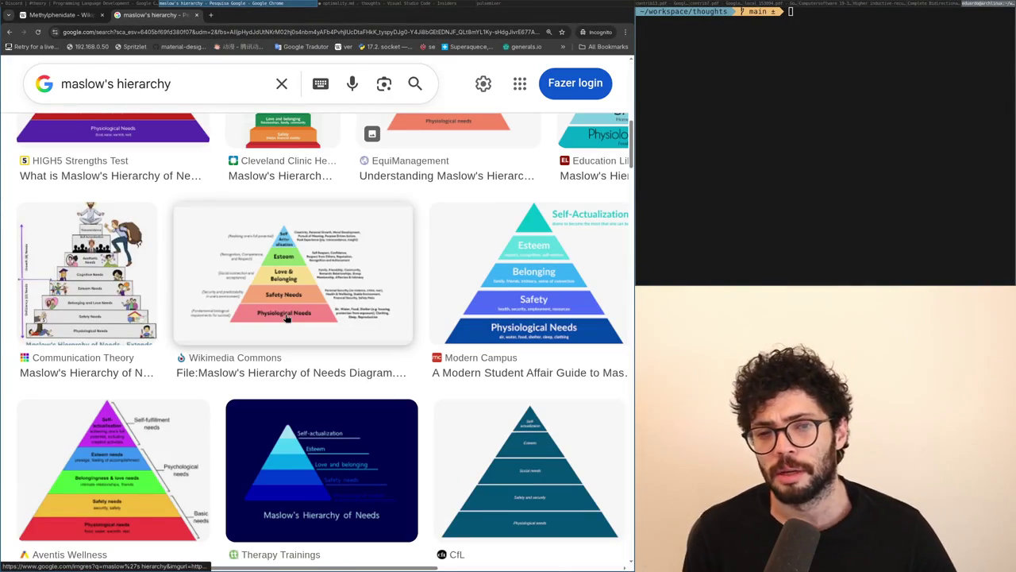
pyautogui.hotkey('ctrl', 't')
pyautogui.write('10g androgel')
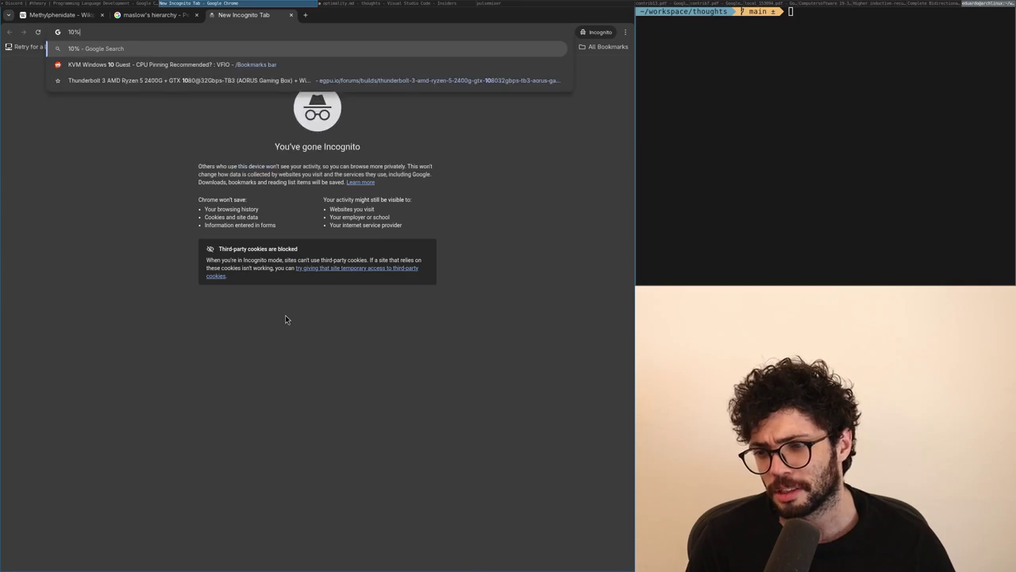
pyautogui.press('Return')
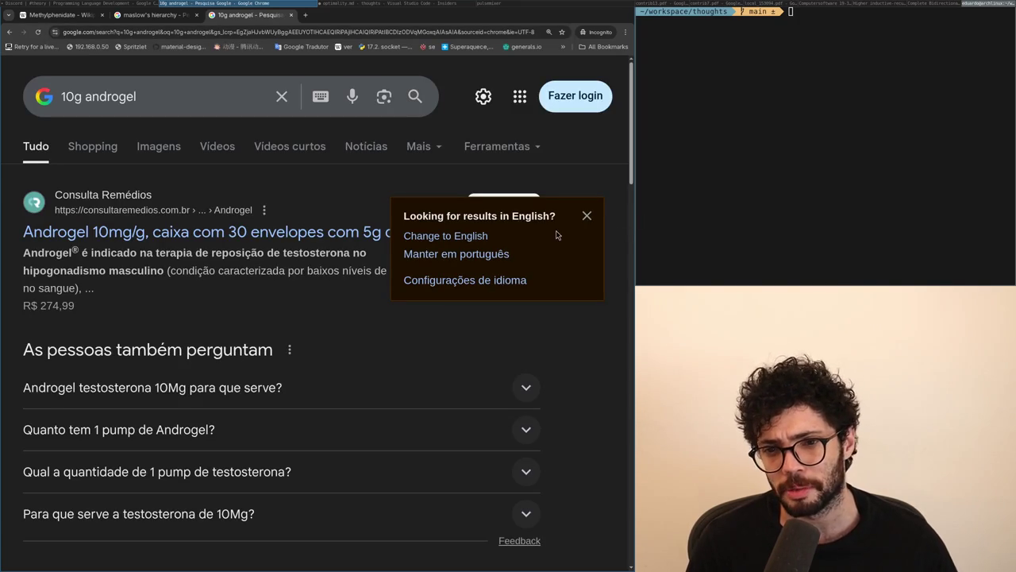
pyautogui.click(216, 239)
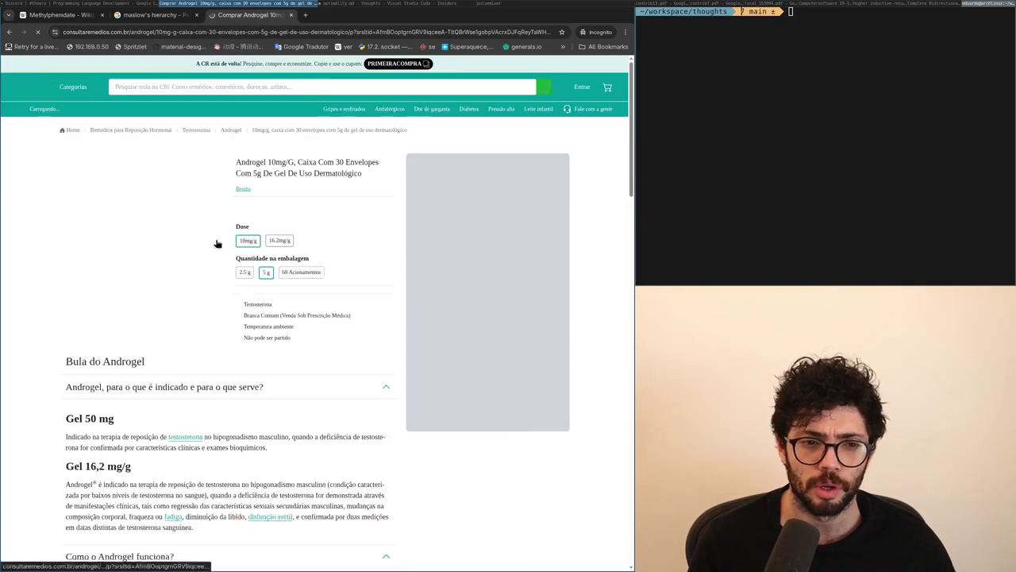
pyautogui.hotkey('alt', 'Left')
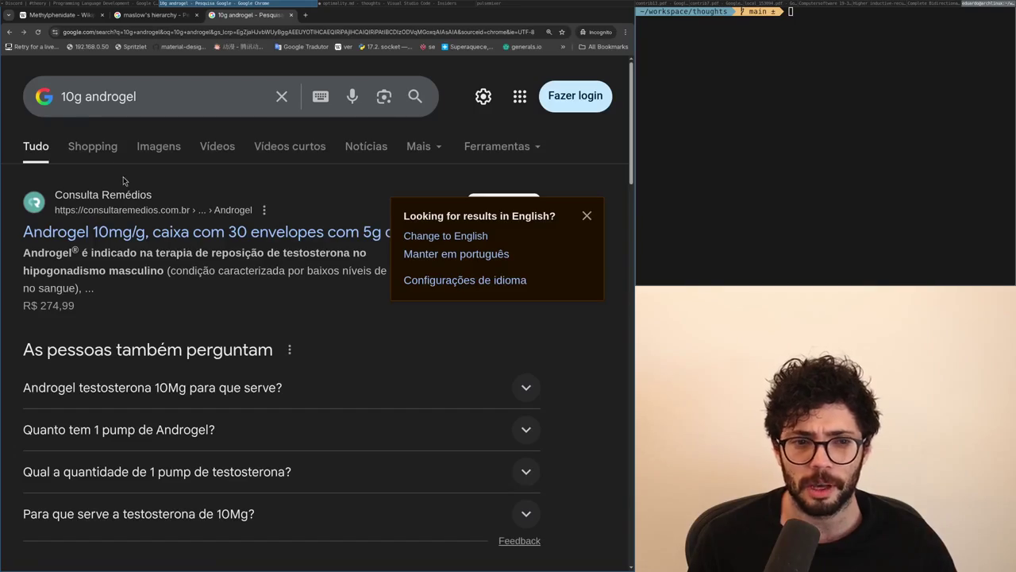
pyautogui.click(159, 148)
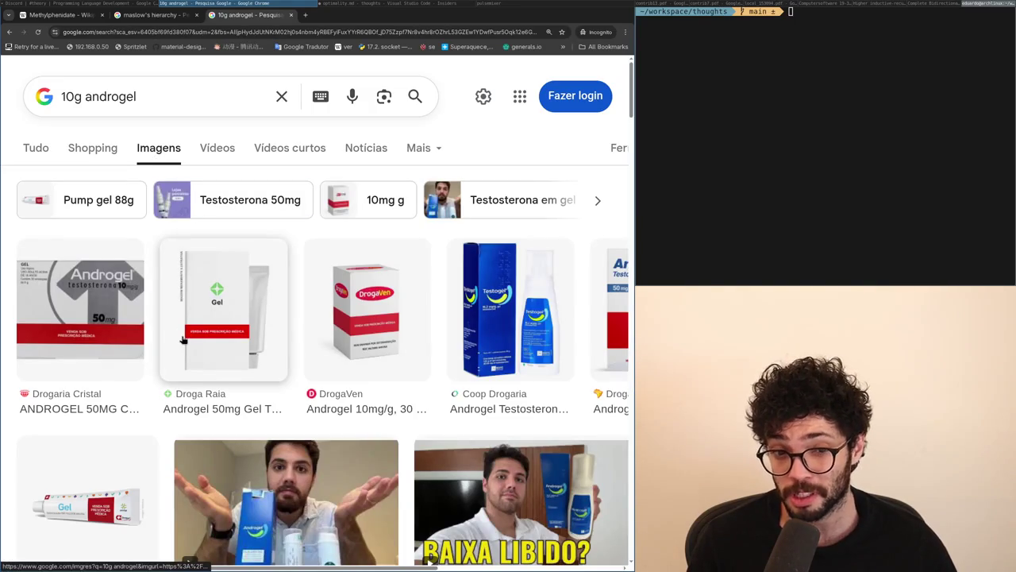
pyautogui.click(73, 329)
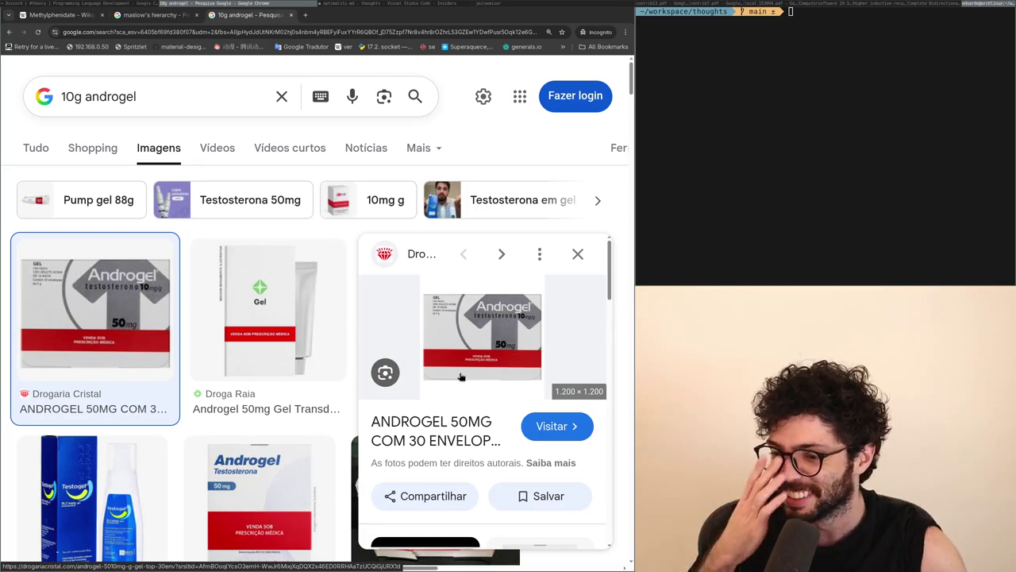
pyautogui.scroll(-3, 254, 212)
pyautogui.scroll(-4, 252, 213)
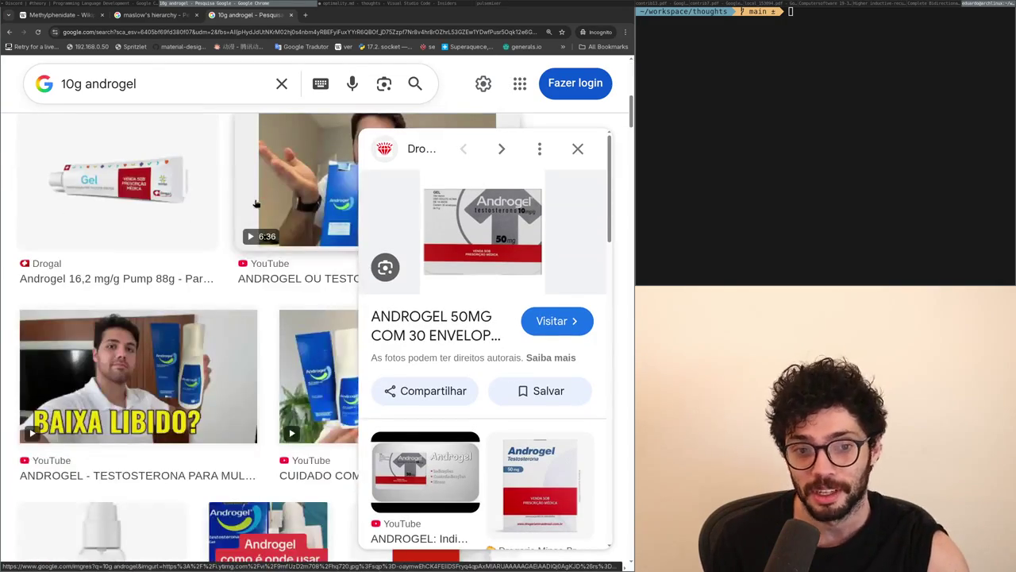
pyautogui.scroll(-2, 256, 210)
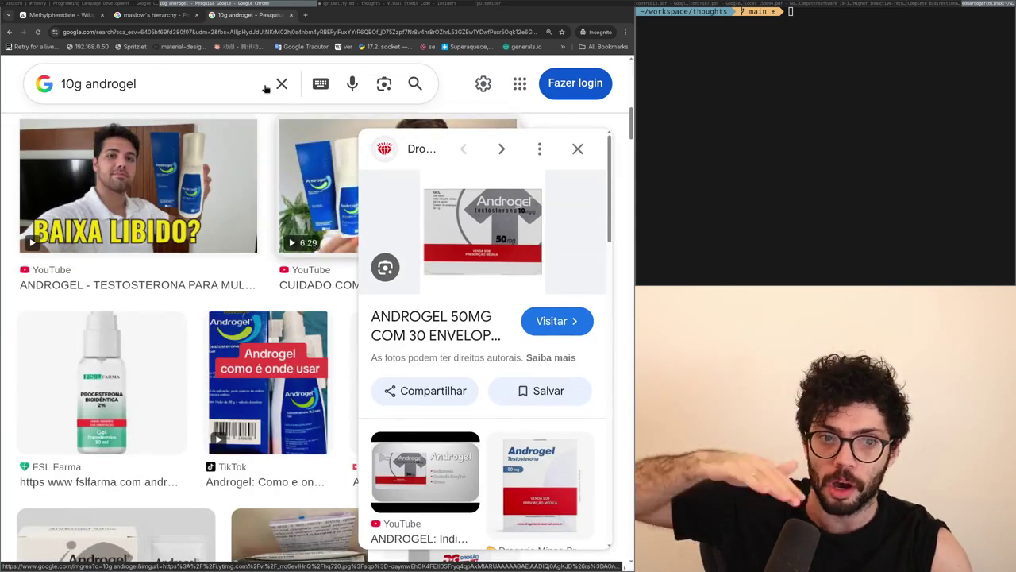
pyautogui.hotkey('ctrl', 'w')
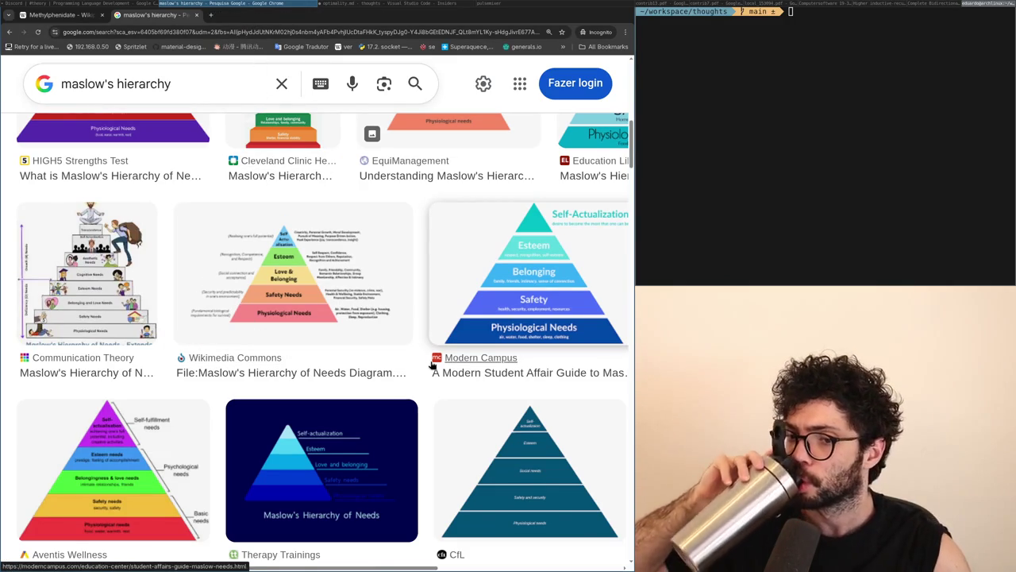
pyautogui.scroll(-2, 423, 372)
pyautogui.scroll(-5, 422, 372)
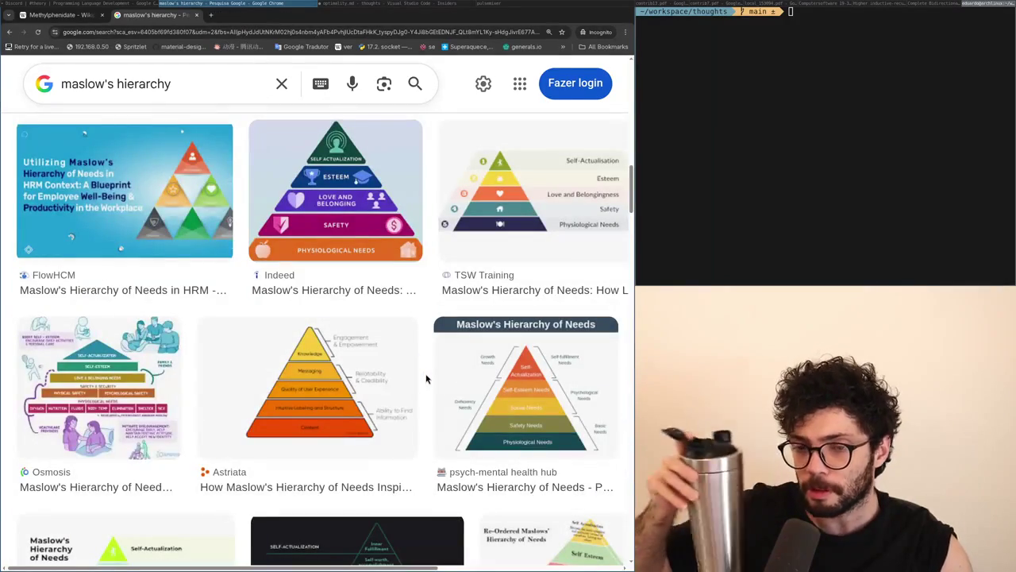
pyautogui.scroll(-3, 431, 379)
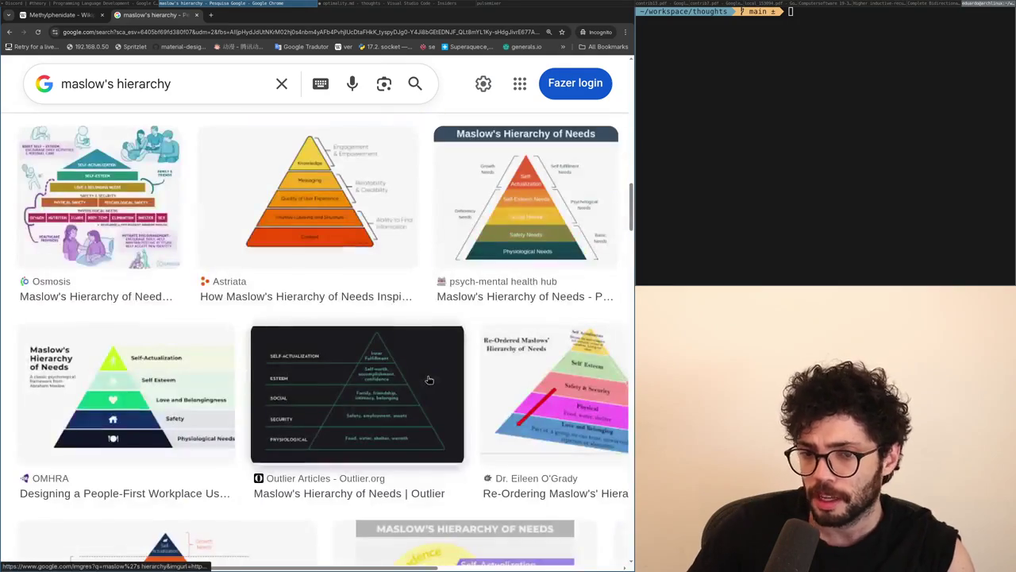
pyautogui.scroll(12, 366, 357)
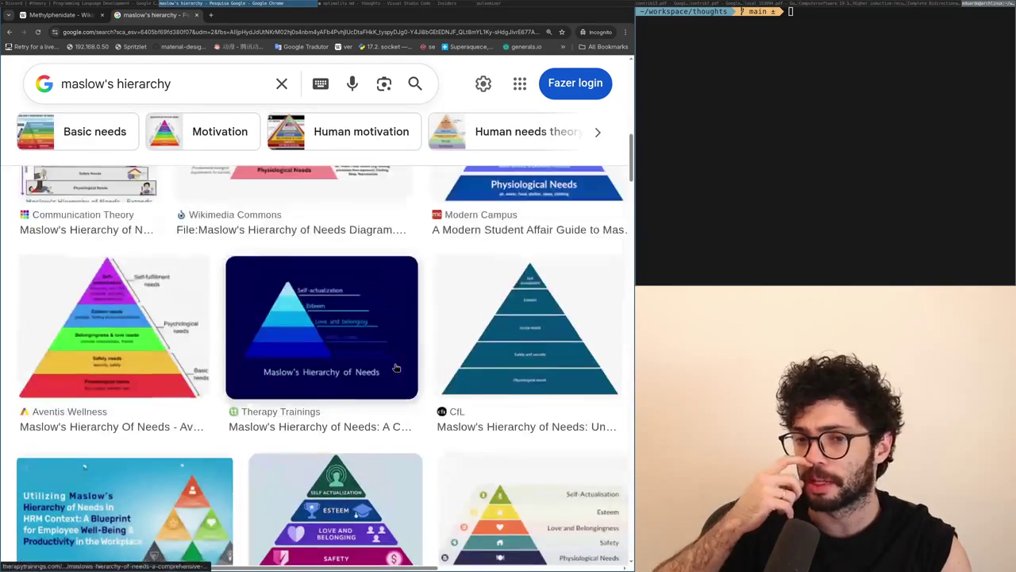
pyautogui.scroll(3, 436, 347)
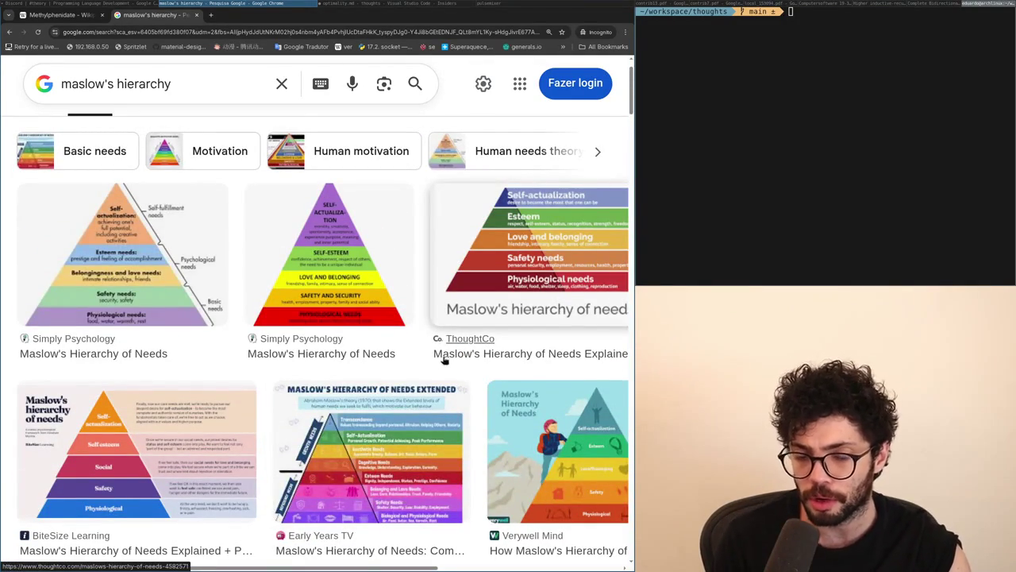
pyautogui.scroll(-10, 443, 359)
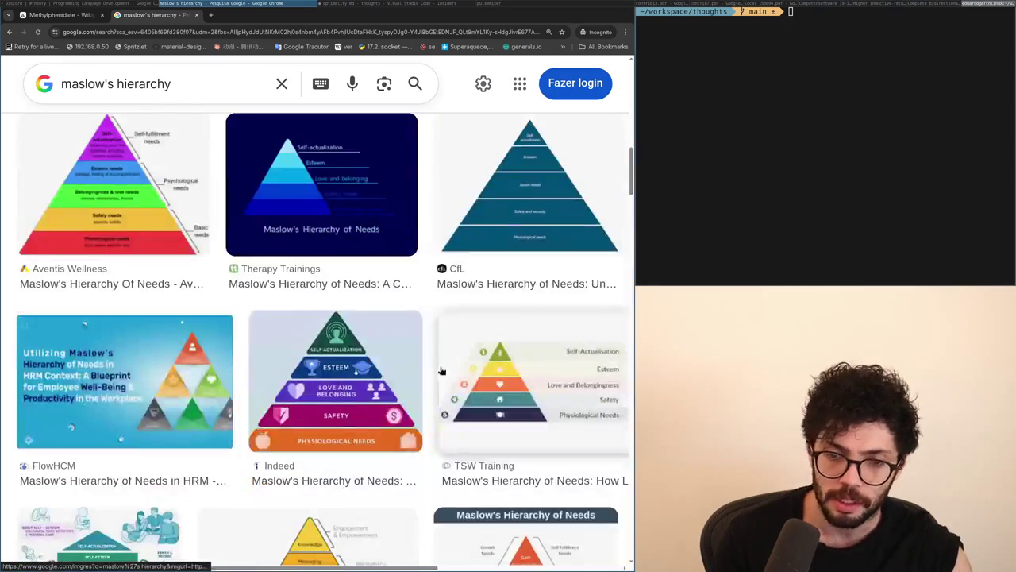
pyautogui.scroll(-8, 441, 365)
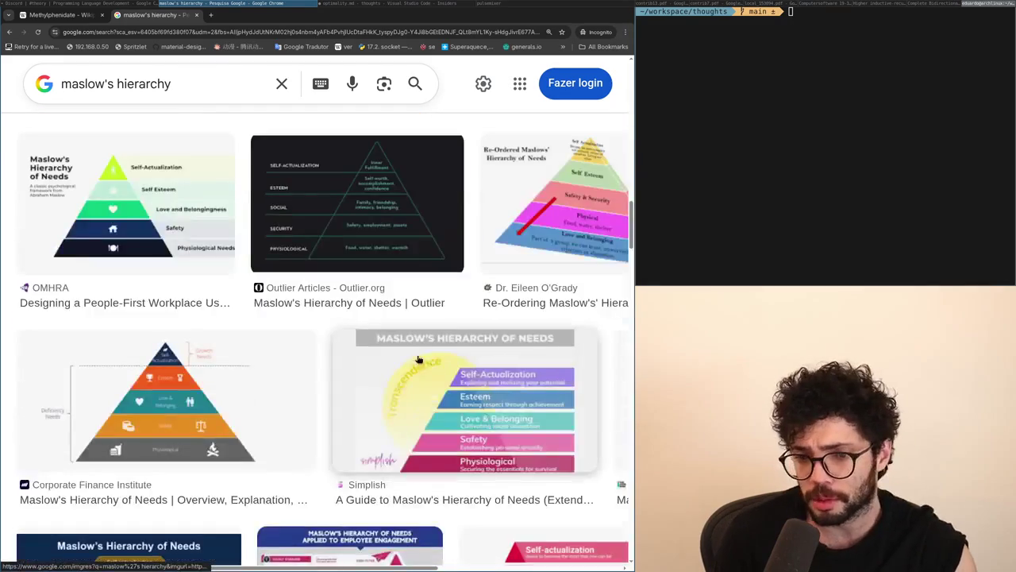
pyautogui.scroll(-3, 362, 343)
pyautogui.scroll(-1, 326, 338)
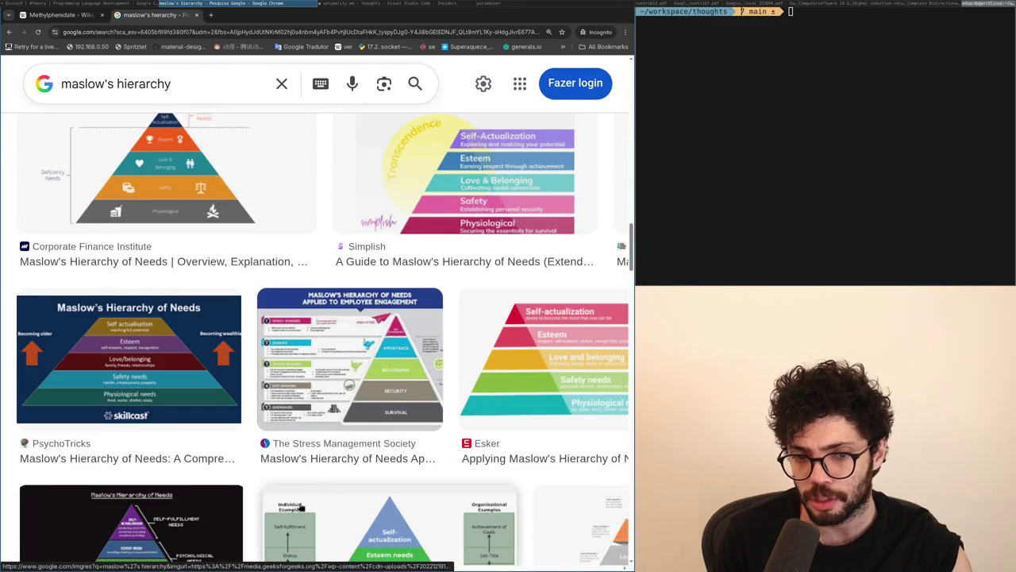
pyautogui.scroll(-3, 540, 485)
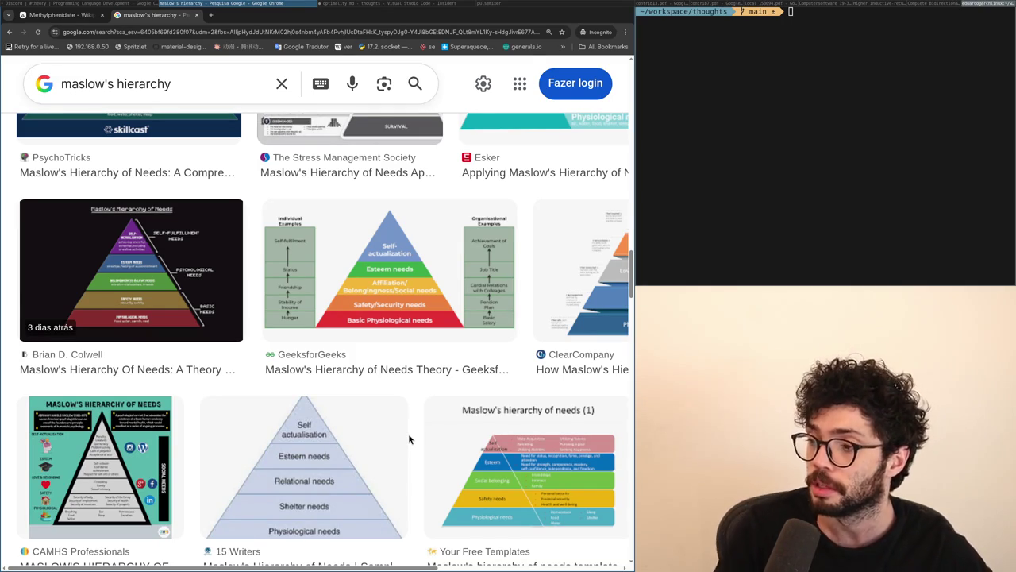
pyautogui.scroll(1, 409, 439)
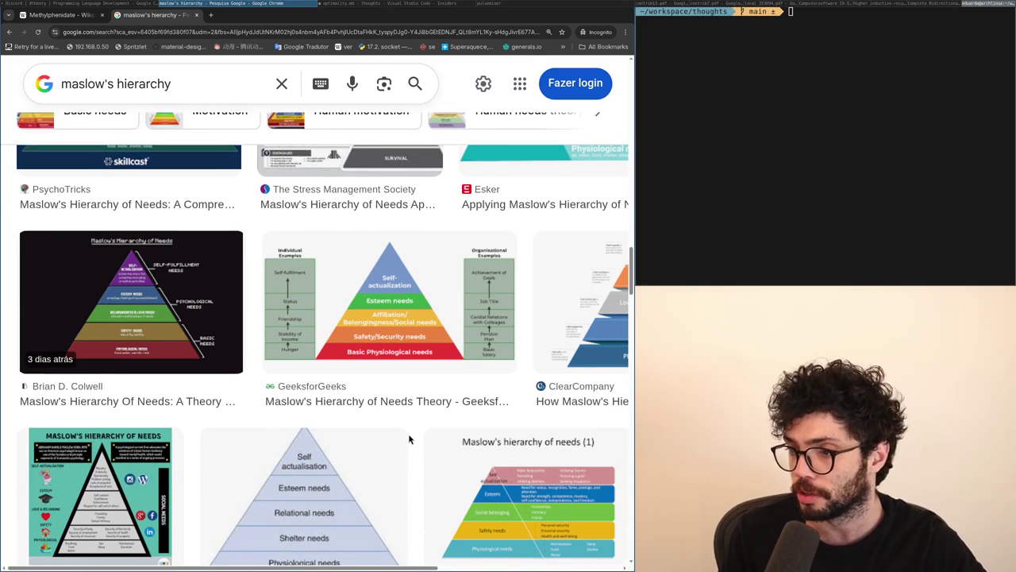
pyautogui.scroll(-1, 409, 439)
pyautogui.scroll(-5, 409, 439)
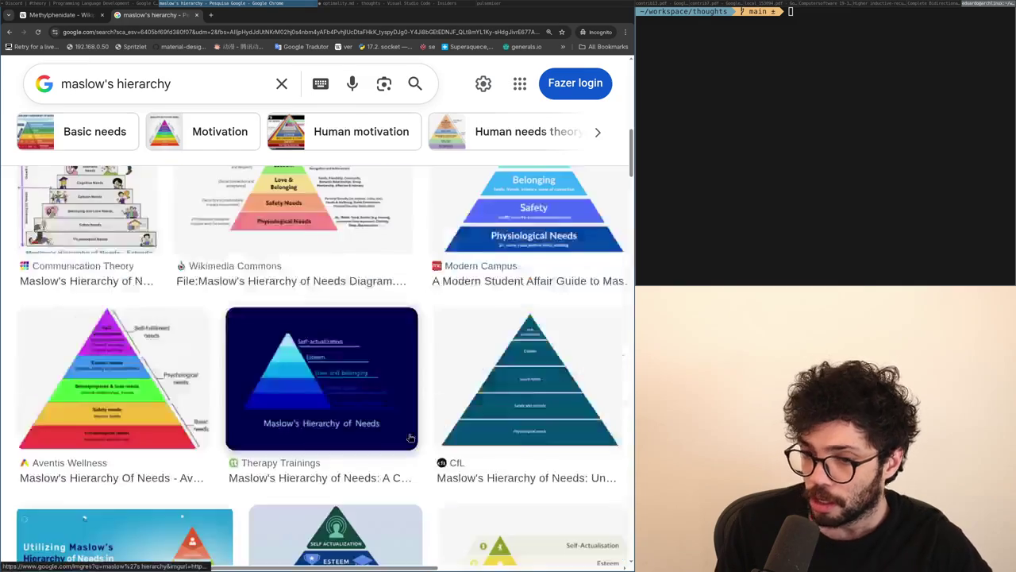
pyautogui.scroll(3, 409, 439)
pyautogui.scroll(-10, 409, 439)
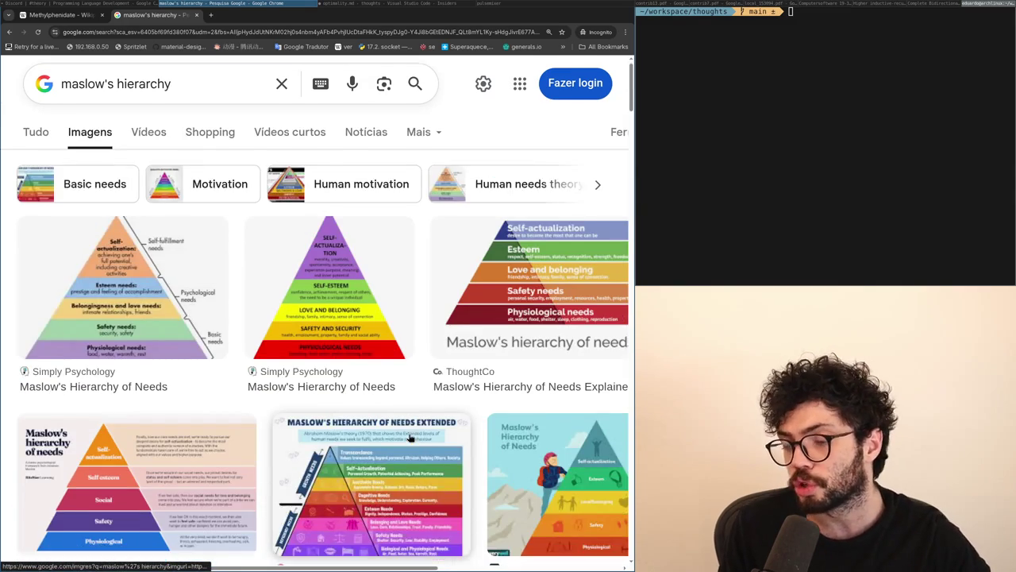
pyautogui.scroll(2, 409, 439)
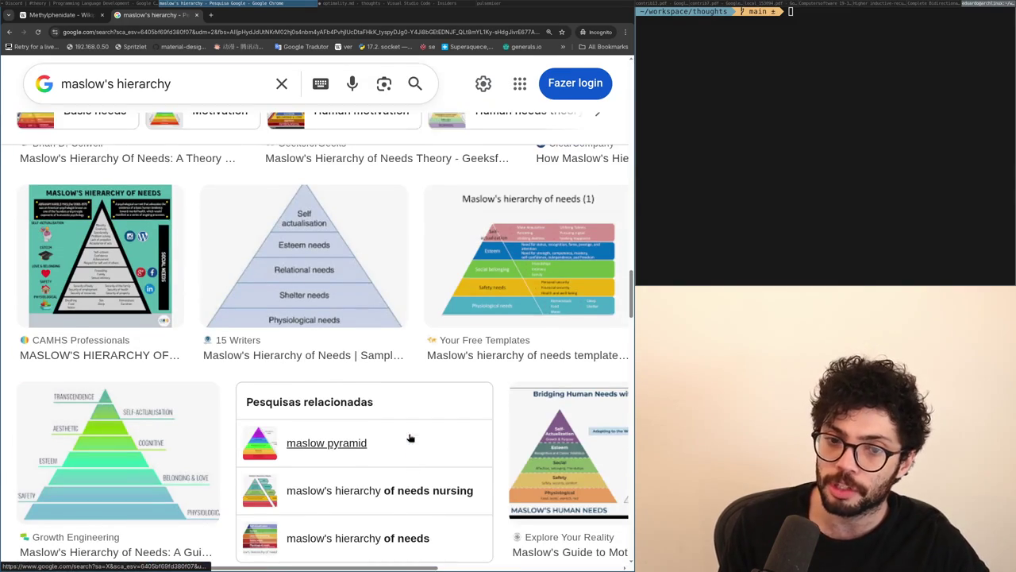
pyautogui.scroll(1, 409, 440)
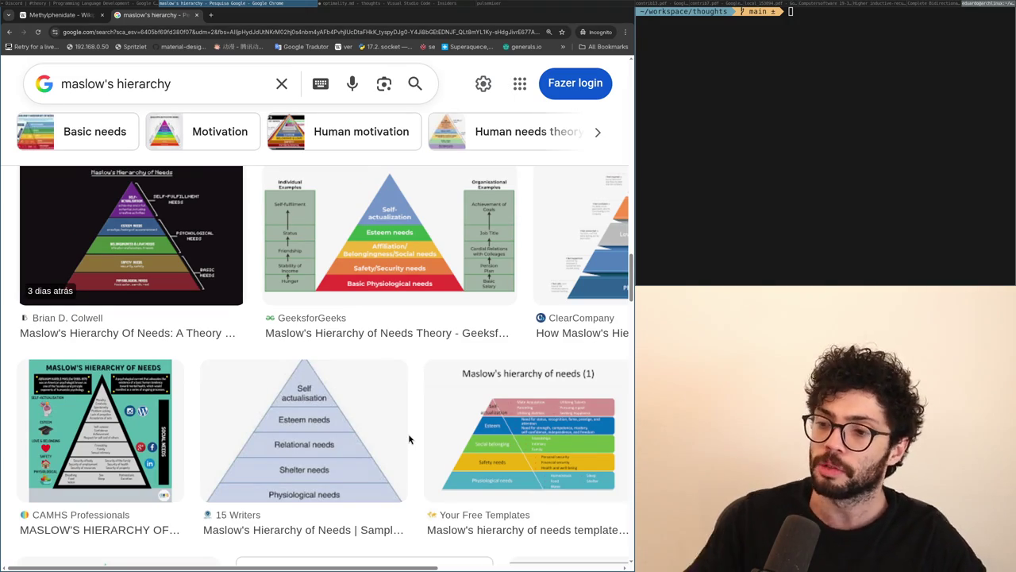
pyautogui.scroll(1, 409, 439)
pyautogui.hotkey('ctrl', 't')
pyautogui.write('serotonin')
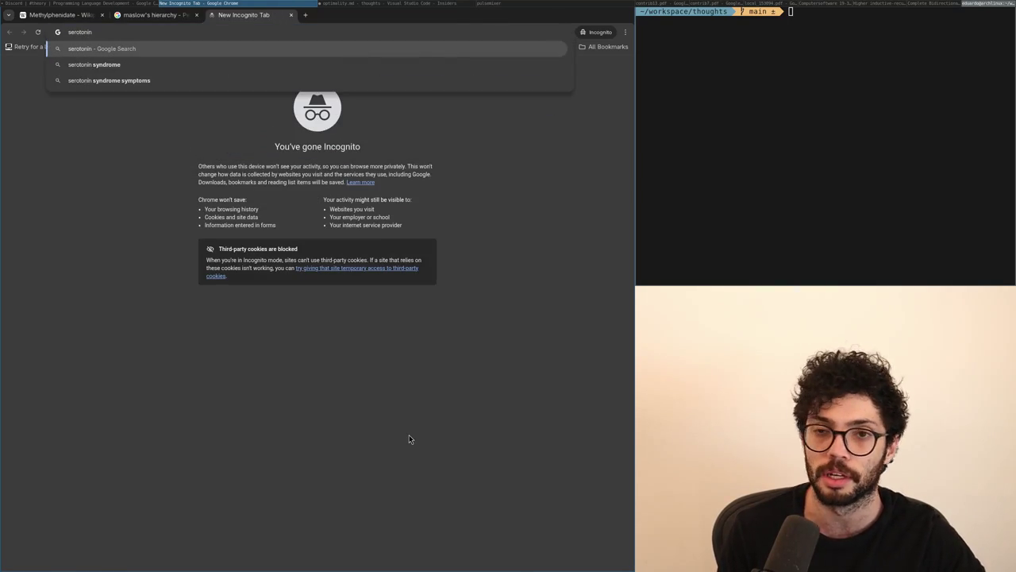
# Step: Close the serotonin tab and run throwaway searches for neurotoxic and mdma, closing each
pyautogui.hotkey('ctrl', 'w')
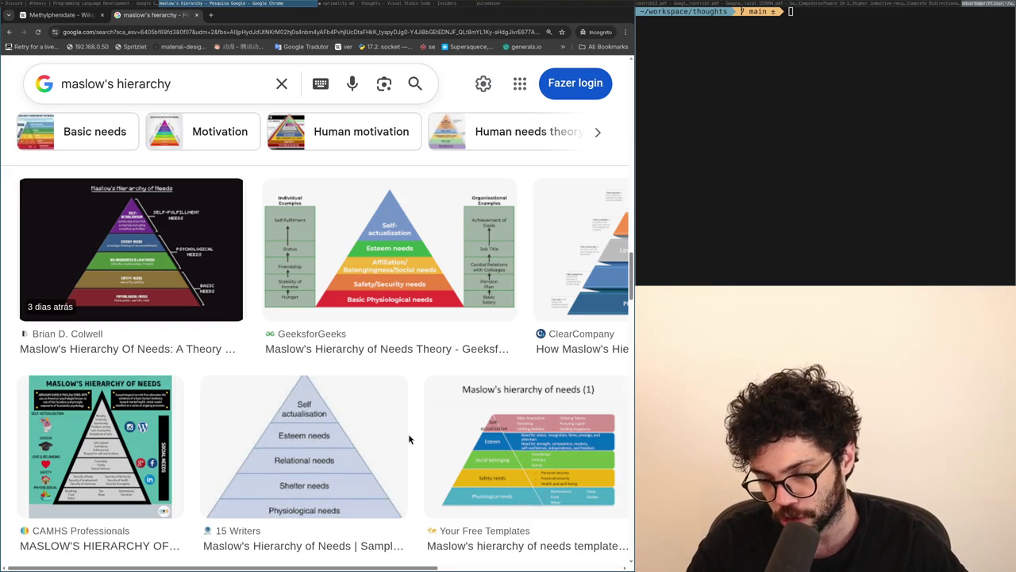
pyautogui.hotkey('ctrl', 't')
pyautogui.write('neurotoxic')
pyautogui.press('Return')
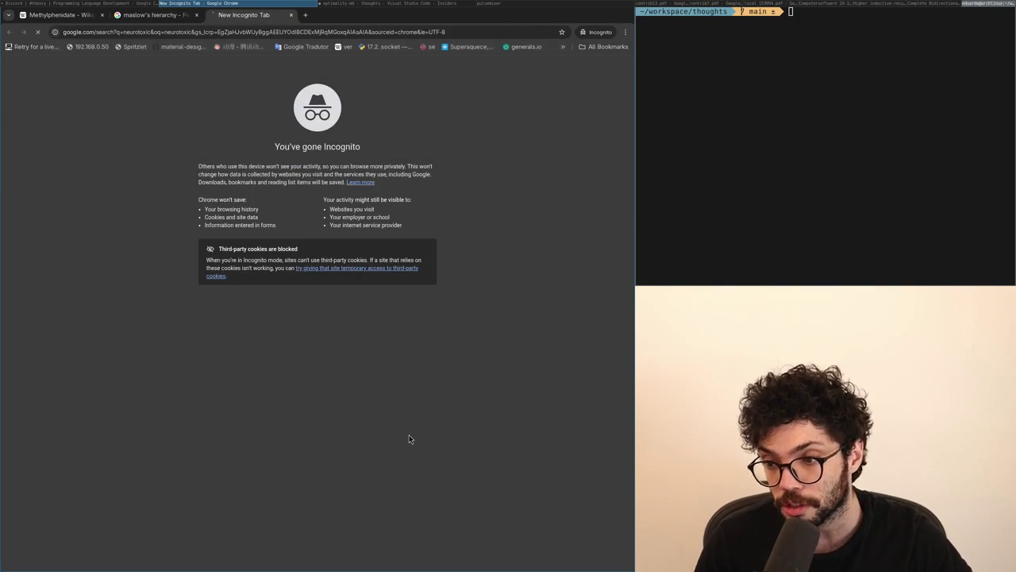
pyautogui.hotkey('ctrl', 'w')
pyautogui.hotkey('ctrl', 't')
pyautogui.write('m')
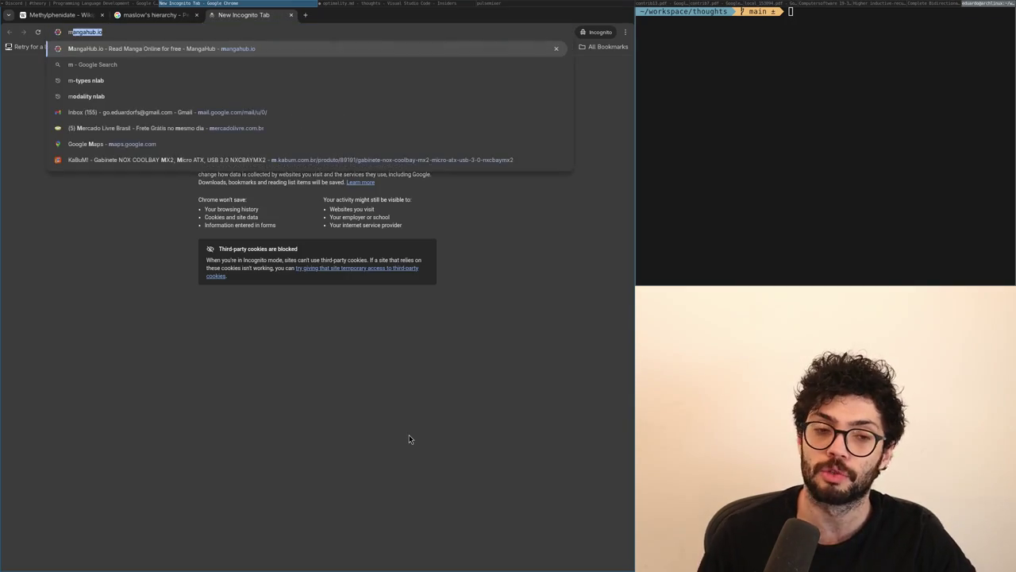
pyautogui.write('dma')
pyautogui.press('Return')
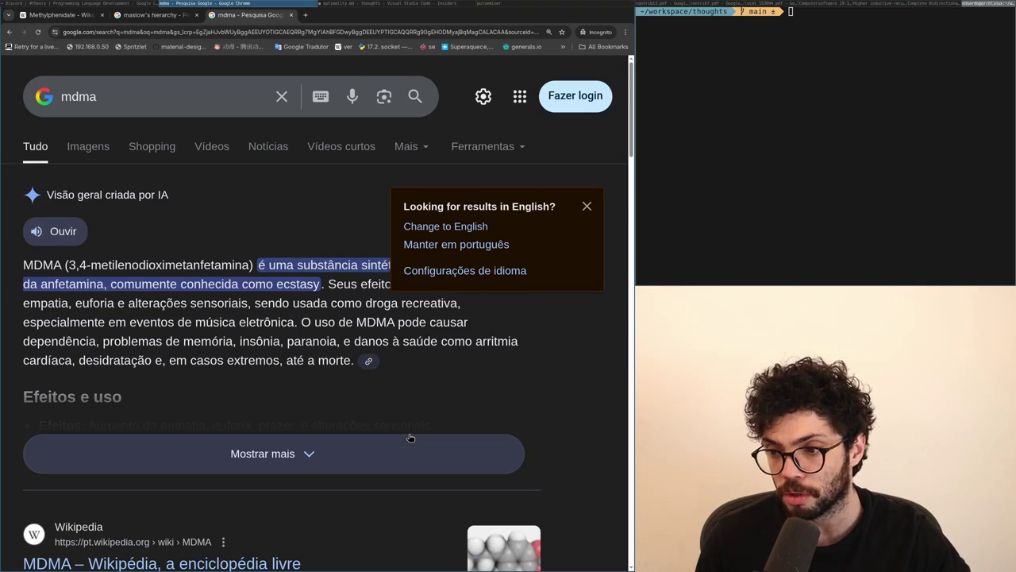
pyautogui.hotkey('ctrl', 'w')
# Step: Abandon an adderall search and reopen the closed Psilocybin Wikipedia tab
pyautogui.scroll(2, 409, 439)
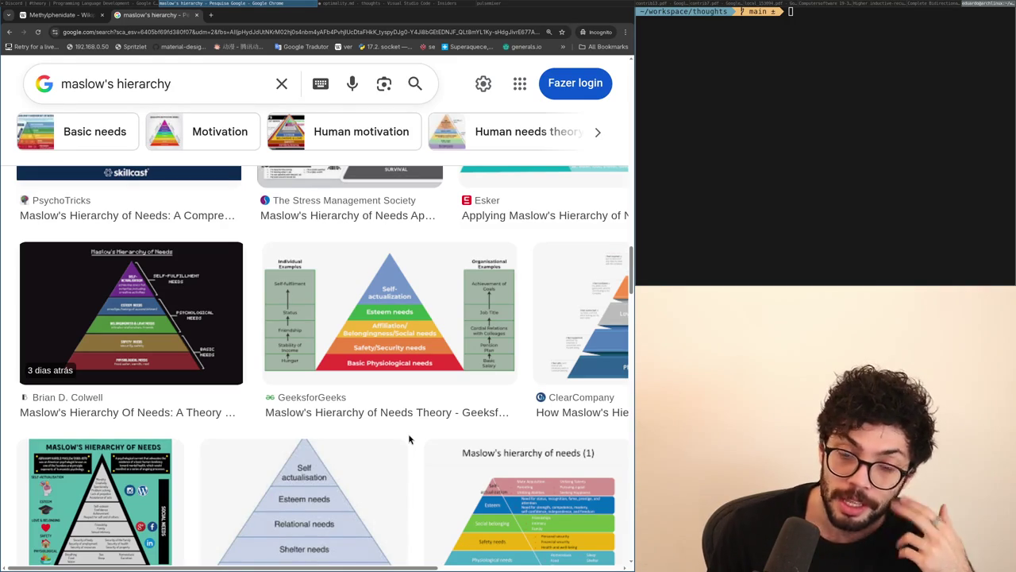
pyautogui.hotkey('ctrl', 't')
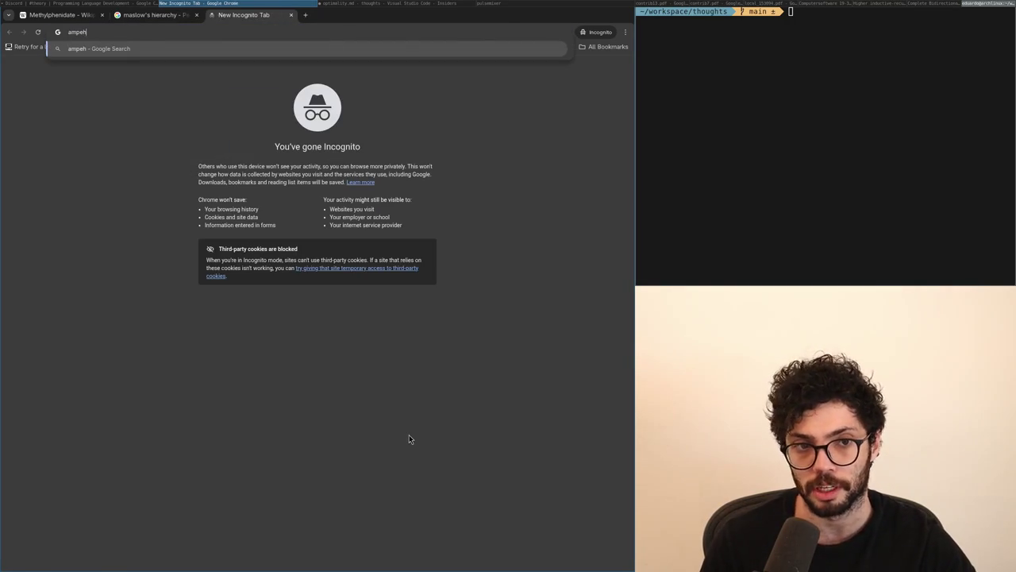
pyautogui.hotkey('ctrl', 'w')
pyautogui.scroll(15, 409, 439)
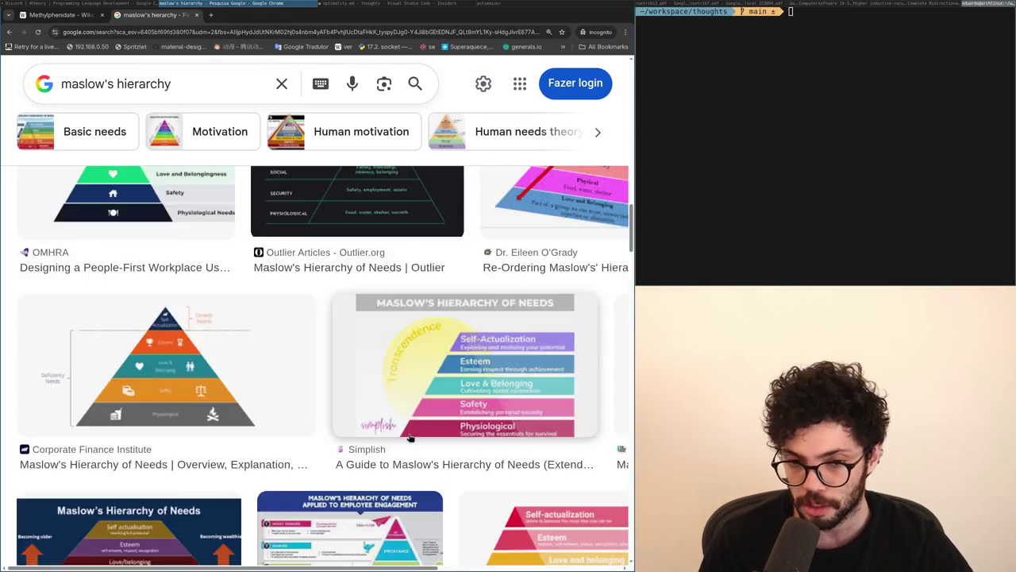
pyautogui.hotkey('ctrl', 't')
pyautogui.write('adderall')
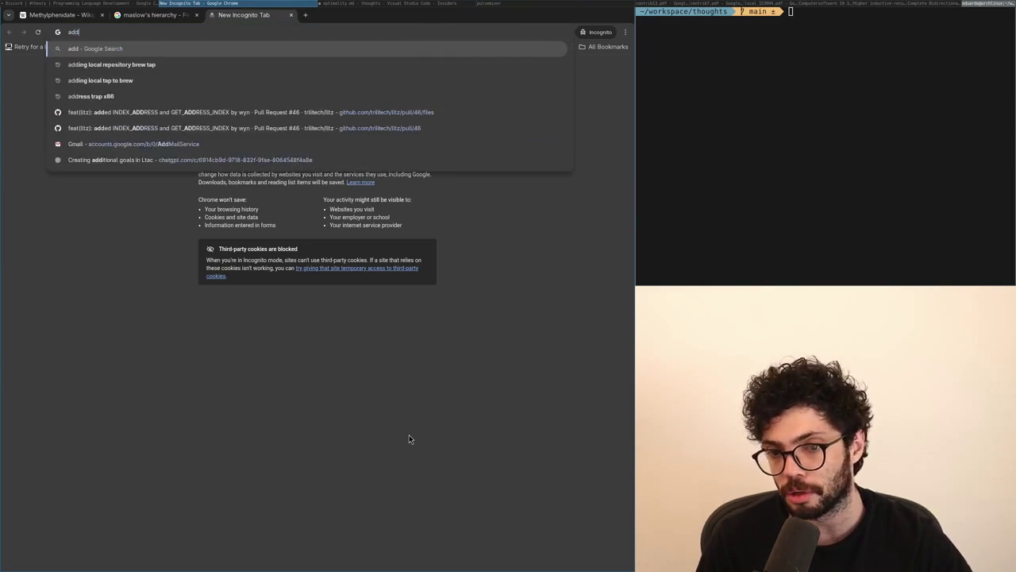
pyautogui.hotkey('ctrl', 'w')
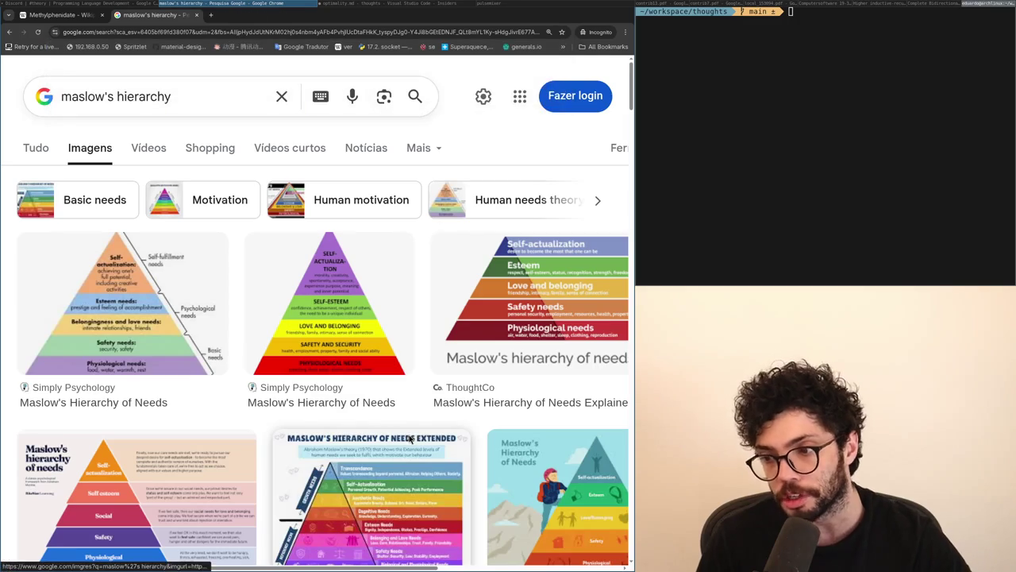
pyautogui.hotkey('ctrl', 'shift', 't')
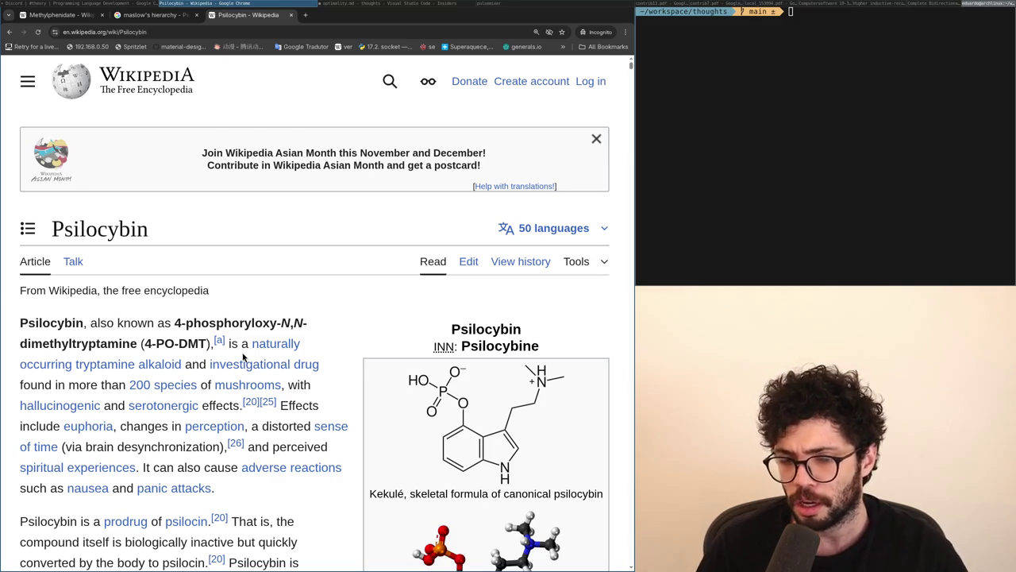
# Step: Scroll through the Psilocybin article and its infobox
pyautogui.scroll(-5, 245, 358)
pyautogui.scroll(5, 245, 358)
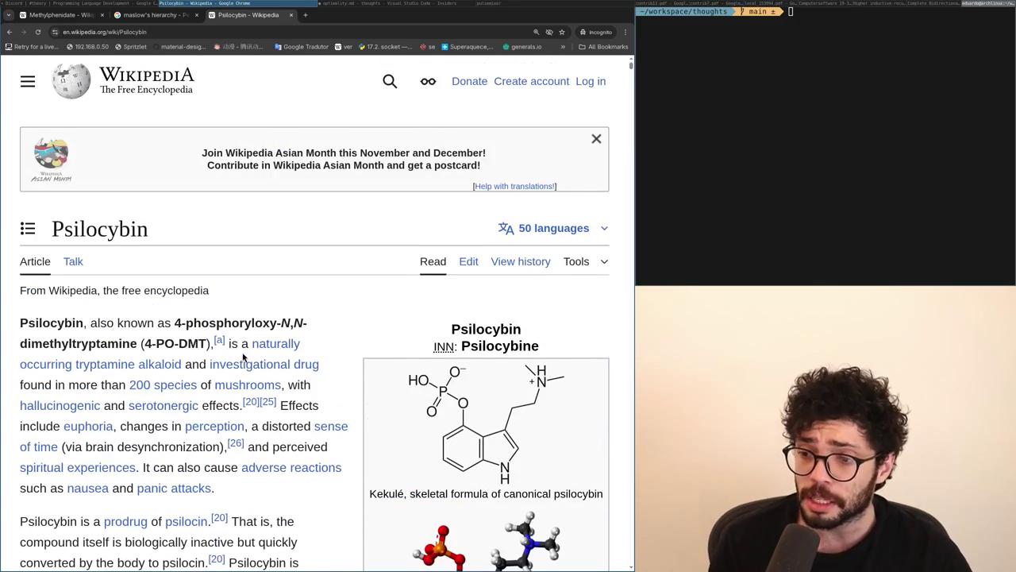
pyautogui.scroll(-1, 244, 357)
pyautogui.moveTo(244, 357)
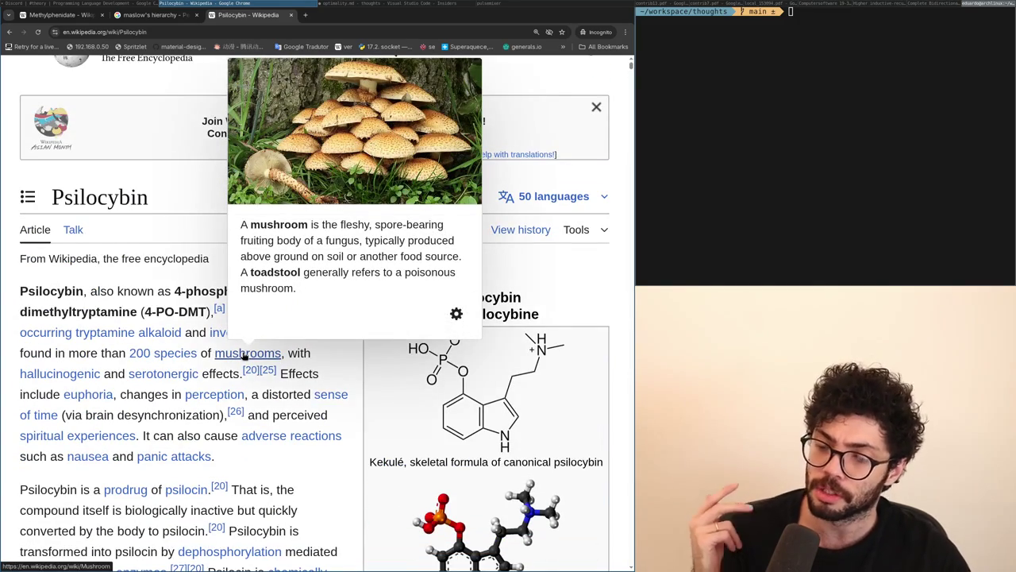
pyautogui.scroll(-1, 245, 357)
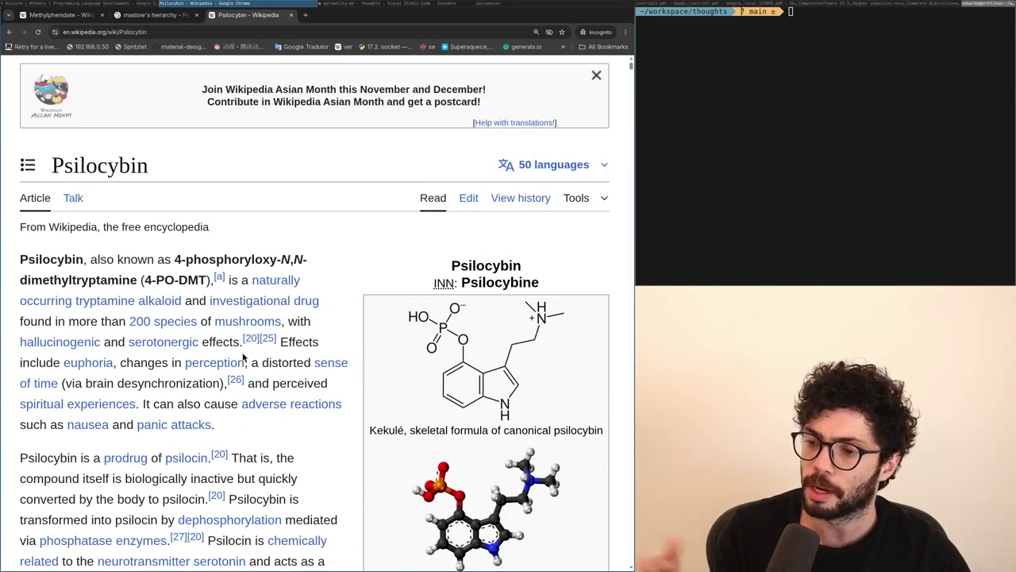
pyautogui.scroll(-6, 244, 358)
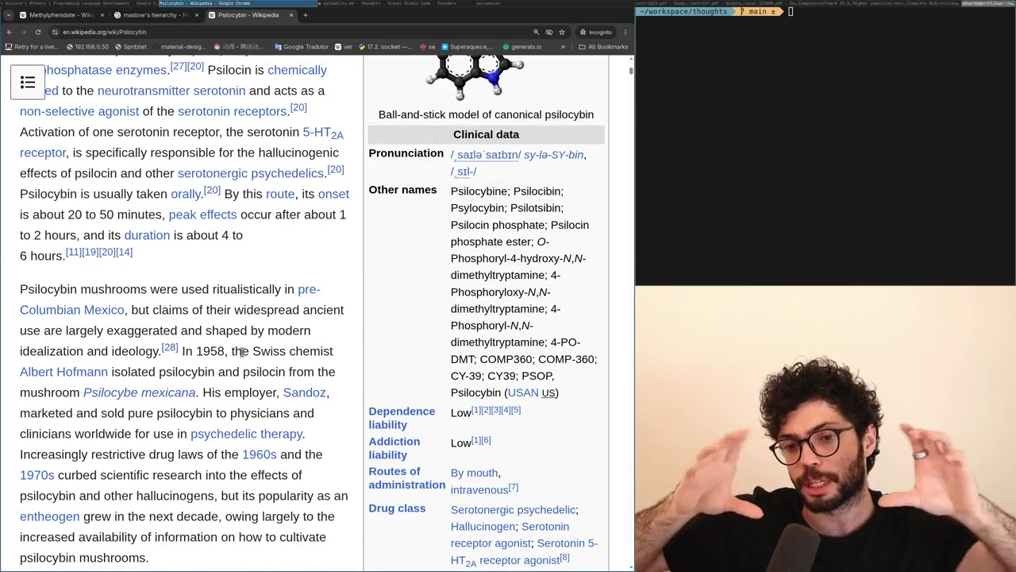
pyautogui.scroll(6, 243, 353)
pyautogui.scroll(-11, 242, 352)
pyautogui.scroll(6, 244, 357)
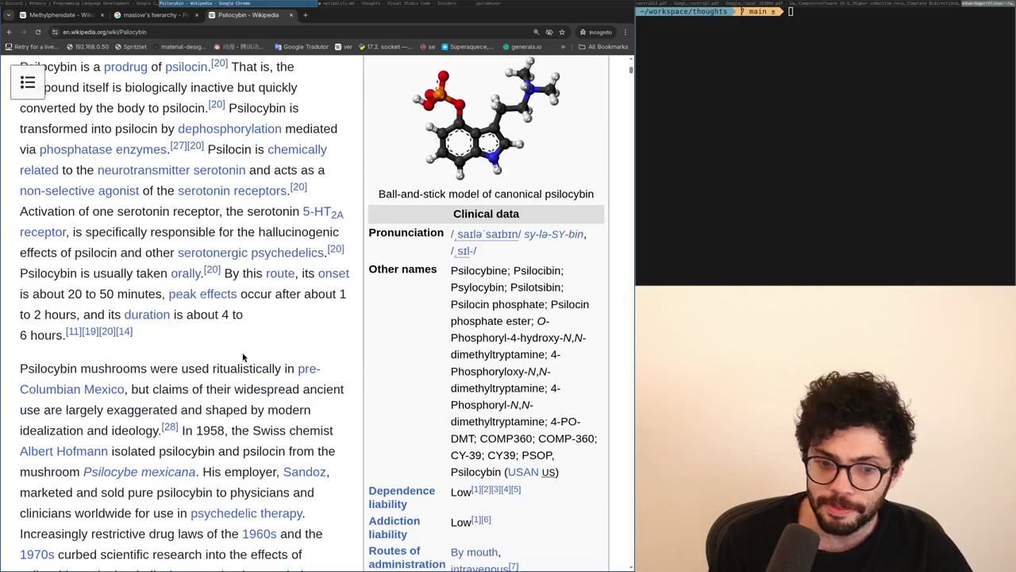
pyautogui.scroll(-1, 243, 356)
pyautogui.hotkey('ctrl', 't')
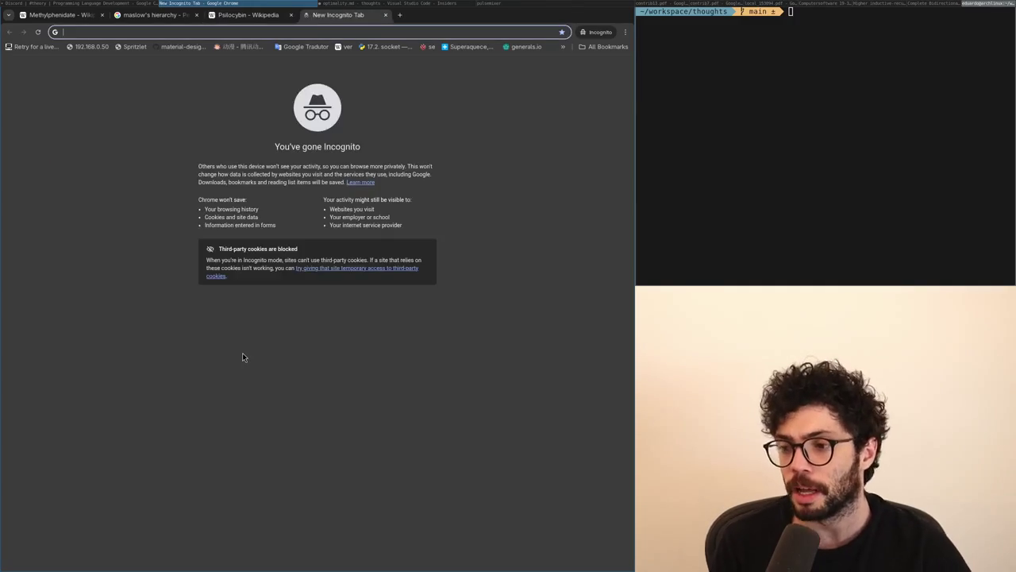
# Step: Make throwaway searches for ssri and dementia, closing each tab afterwards
pyautogui.write('ssri')
pyautogui.hotkey('ctrl', 'w')
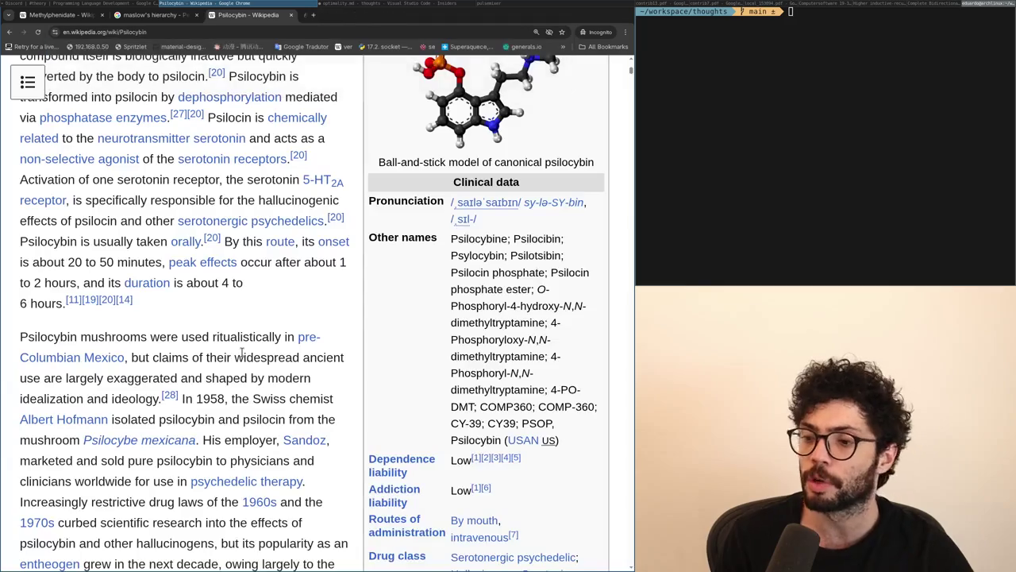
pyautogui.scroll(6, 243, 355)
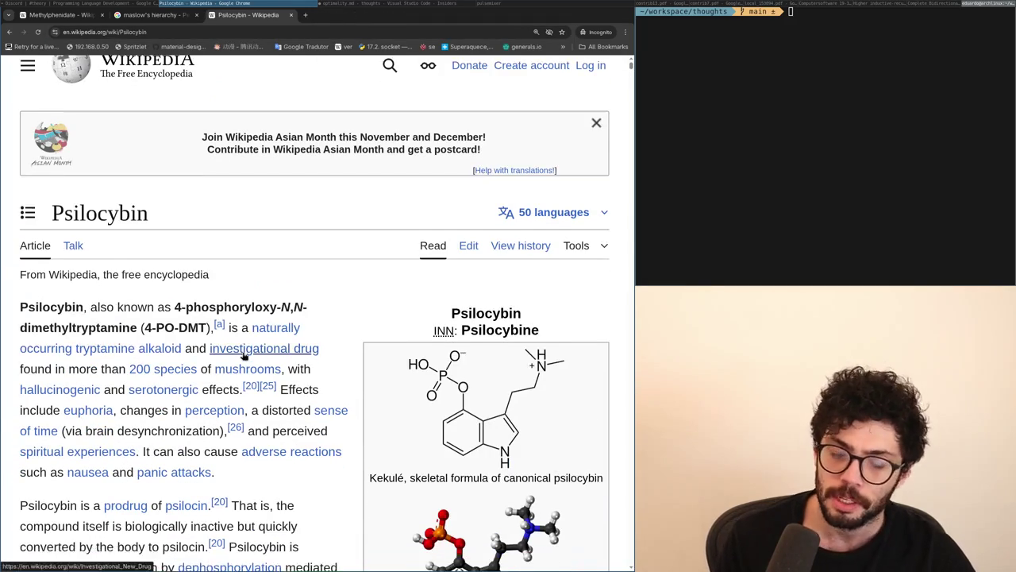
pyautogui.hotkey('ctrl', 't')
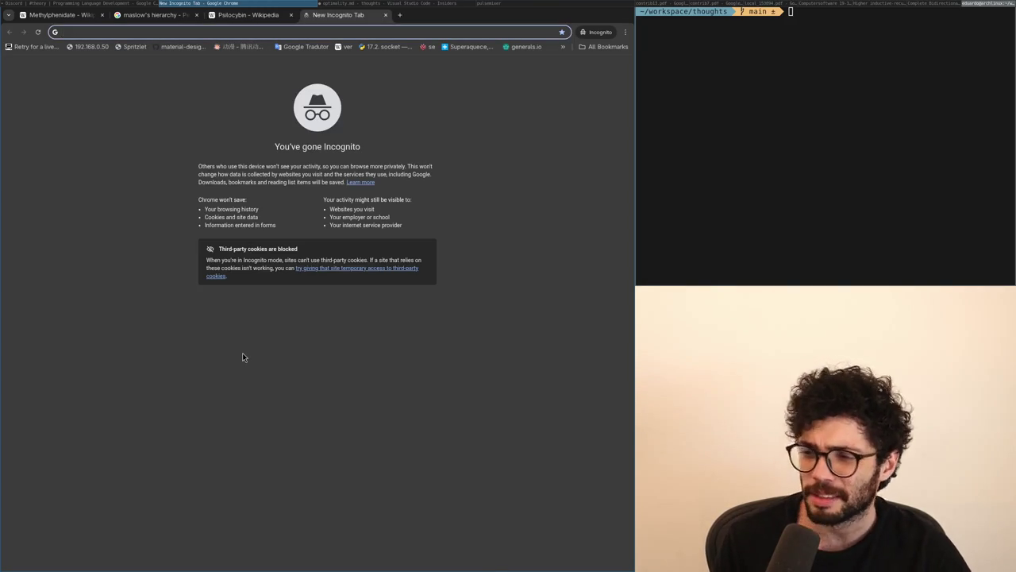
pyautogui.hotkey('ctrl', 'w')
pyautogui.hotkey('ctrl', 't')
pyautogui.write('dementia')
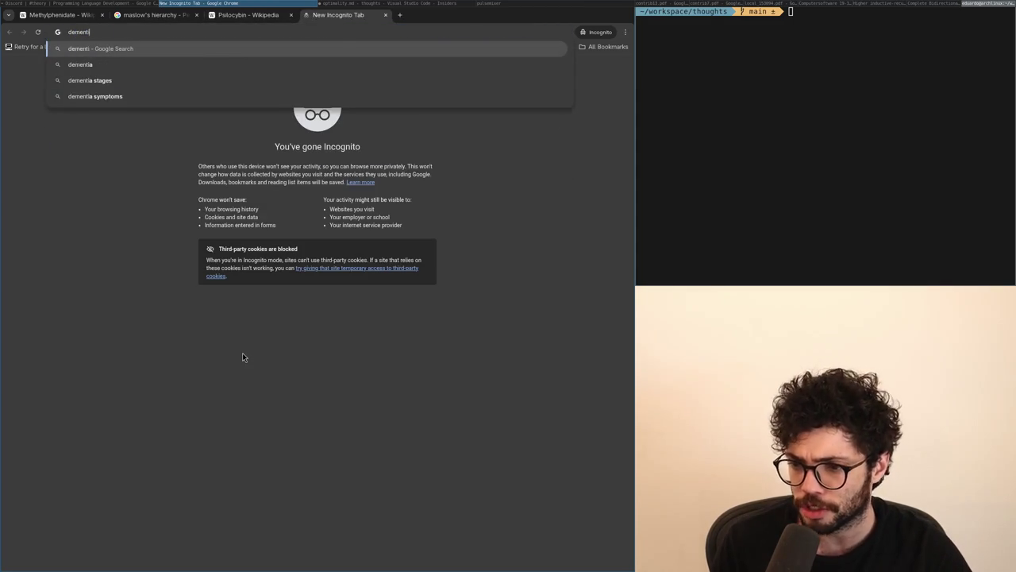
pyautogui.press('Return')
pyautogui.hotkey('ctrl', 'w')
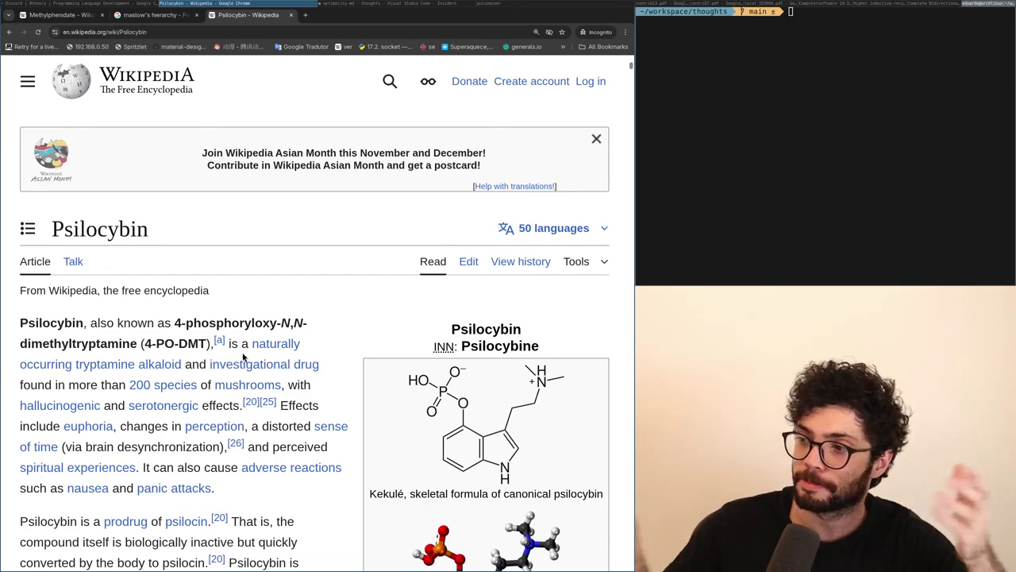
# Step: Flip between tabs and settle on the Methylphenidate article
pyautogui.hotkey('ctrl', 'Tab')
pyautogui.hotkey('ctrl', 'shift', 'Tab')
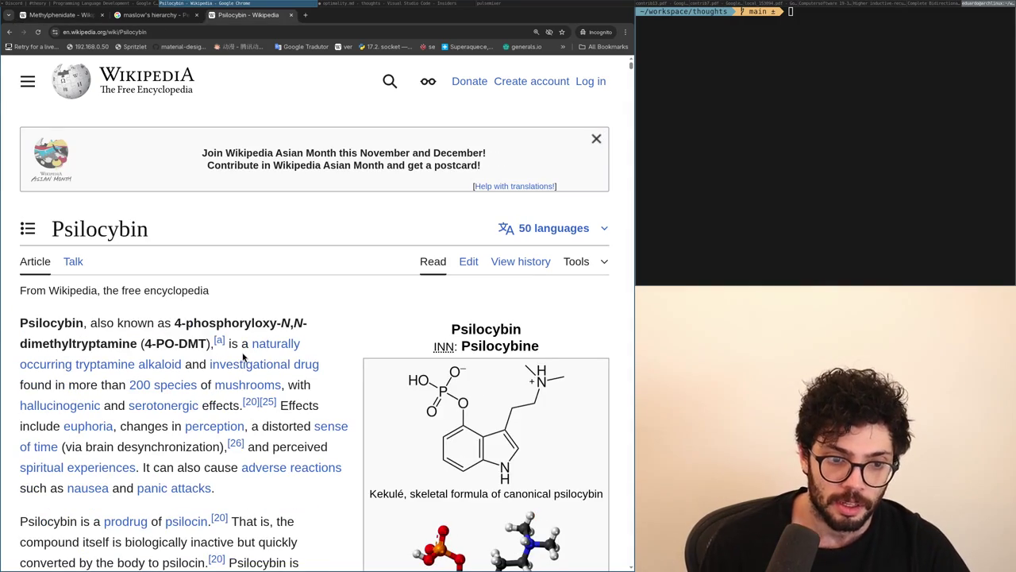
pyautogui.hotkey('ctrl', 'Tab')
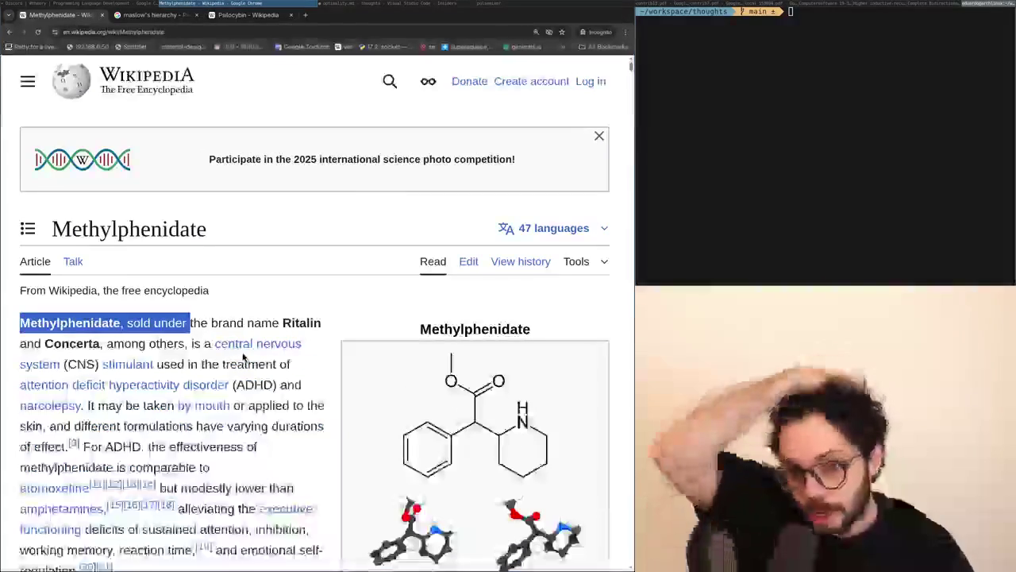
pyautogui.scroll(-1, 243, 358)
pyautogui.scroll(-10, 244, 357)
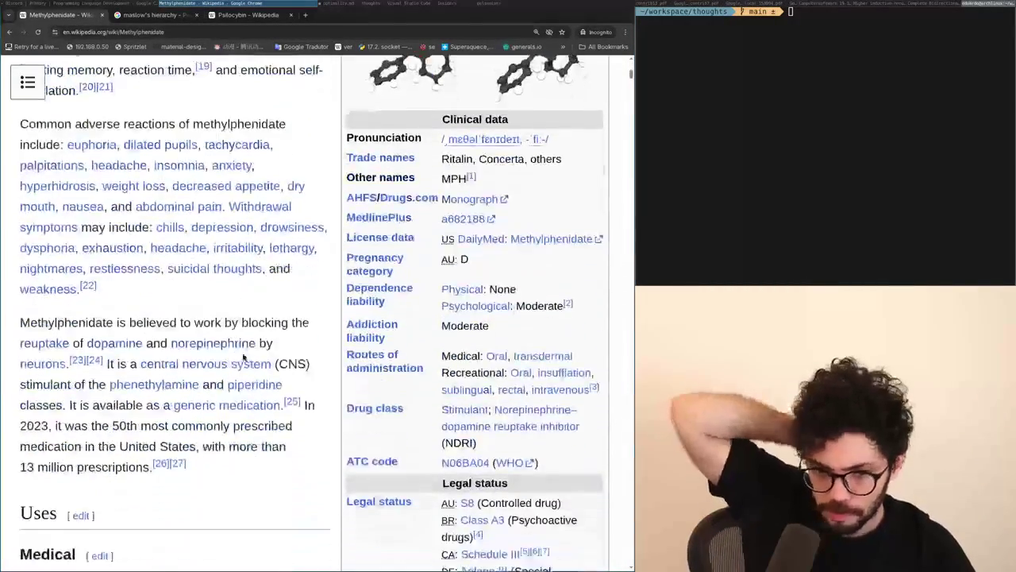
pyautogui.scroll(-8, 236, 353)
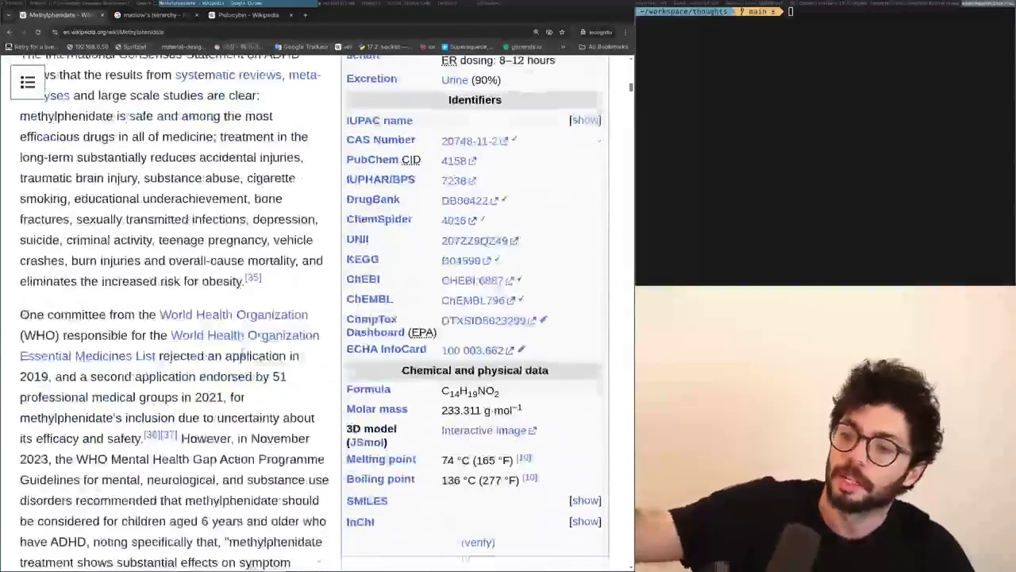
pyautogui.scroll(5, 244, 353)
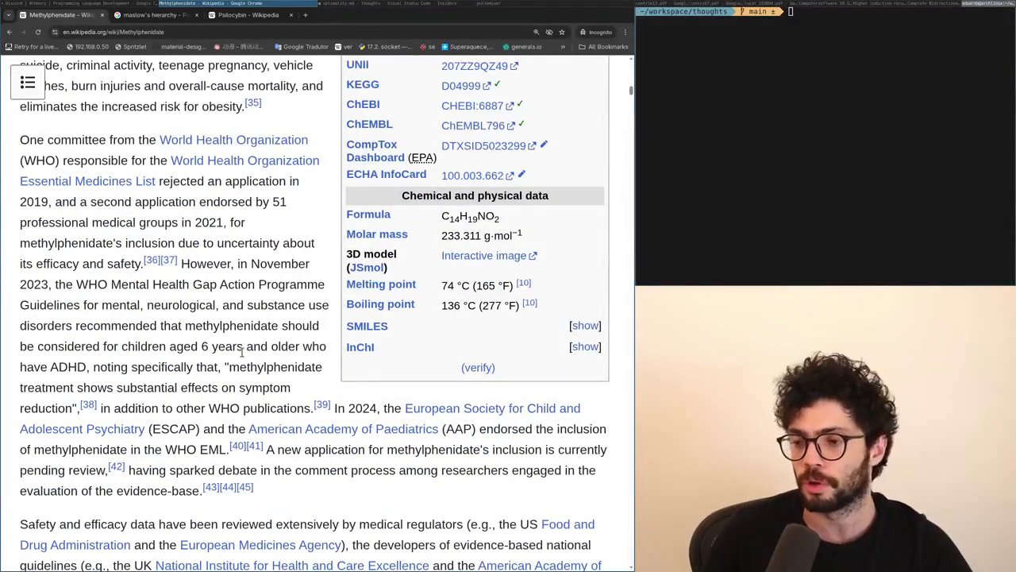
pyautogui.scroll(10, 244, 355)
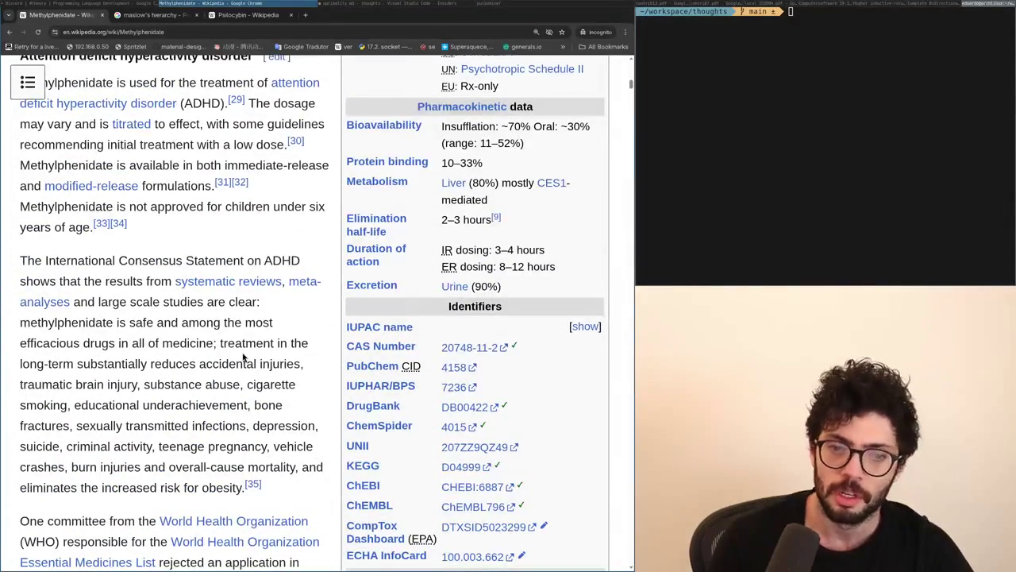
pyautogui.scroll(5, 244, 357)
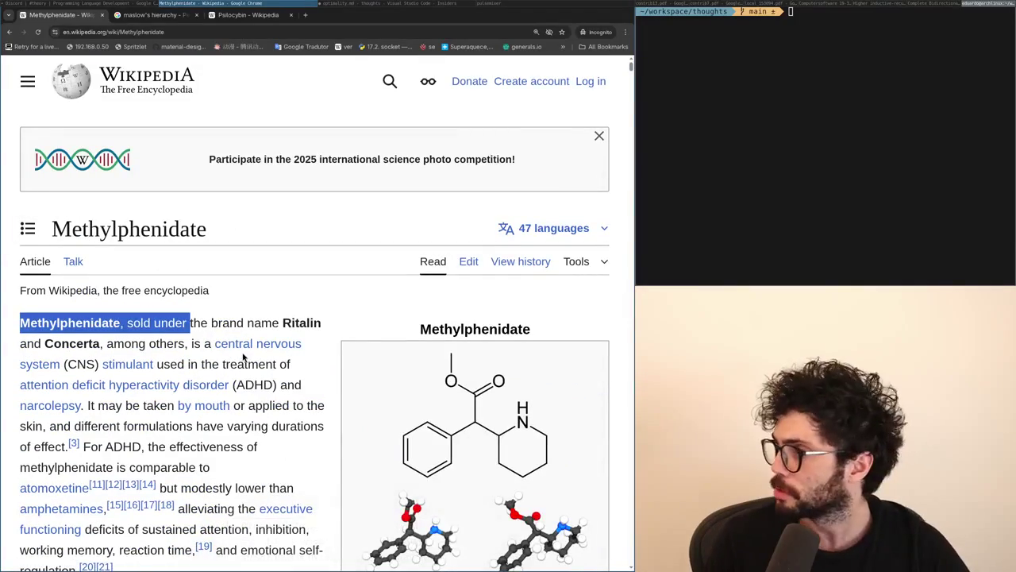
pyautogui.click(332, 329)
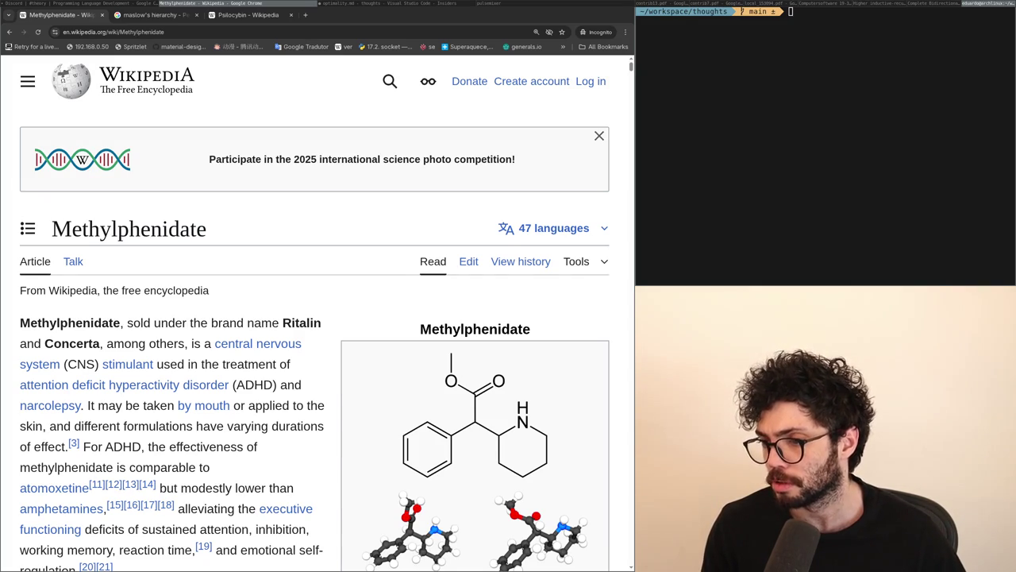
pyautogui.moveTo(345, 336); pyautogui.dragTo(317, 290)
# Step: Search Google for dimethyltryptamine, skim the results, and close that tab
pyautogui.click(315, 282)
pyautogui.hotkey('ctrl', 't')
pyautogui.write('dimethyltryptamine')
pyautogui.press('Return')
pyautogui.hotkey('ctrl', 'Tab')
pyautogui.hotkey('ctrl', 'Tab')
pyautogui.hotkey('ctrl', 'Tab')
pyautogui.hotkey('ctrl', 'Tab')
pyautogui.scroll(-3, 321, 314)
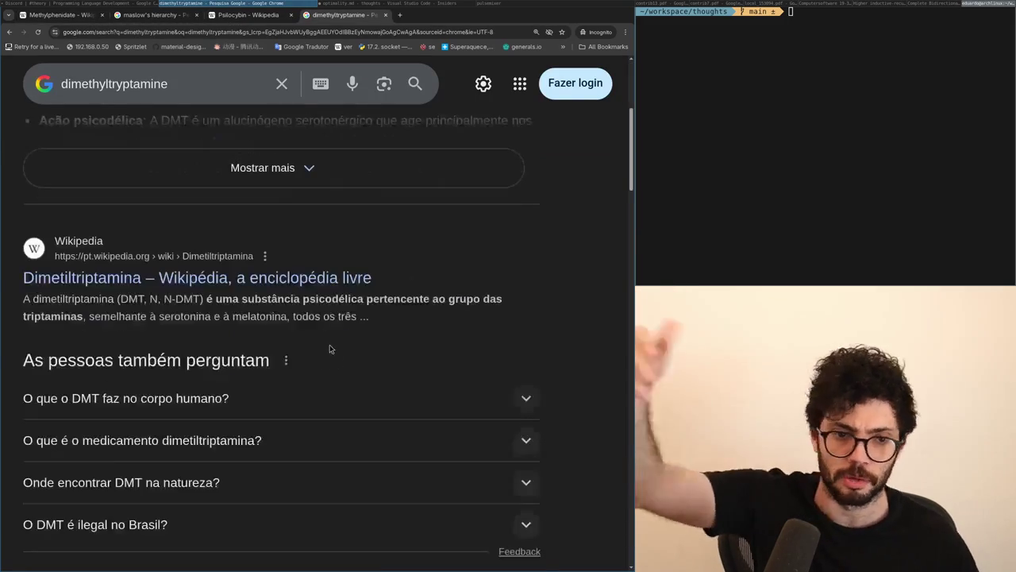
pyautogui.scroll(-1, 364, 310)
pyautogui.scroll(-3, 362, 314)
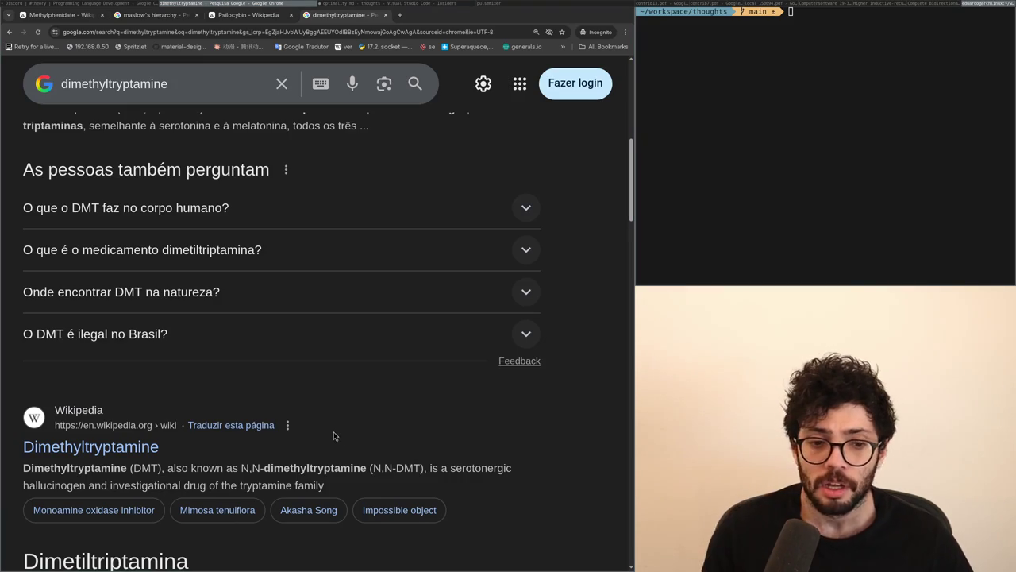
pyautogui.scroll(5, 316, 395)
pyautogui.scroll(-2, 315, 401)
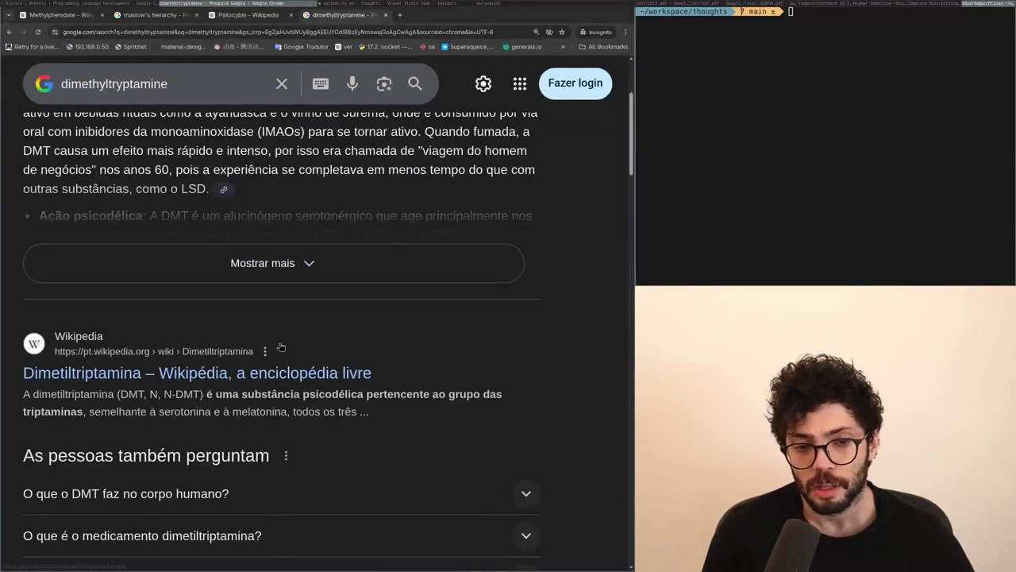
pyautogui.hotkey('ctrl', 'w')
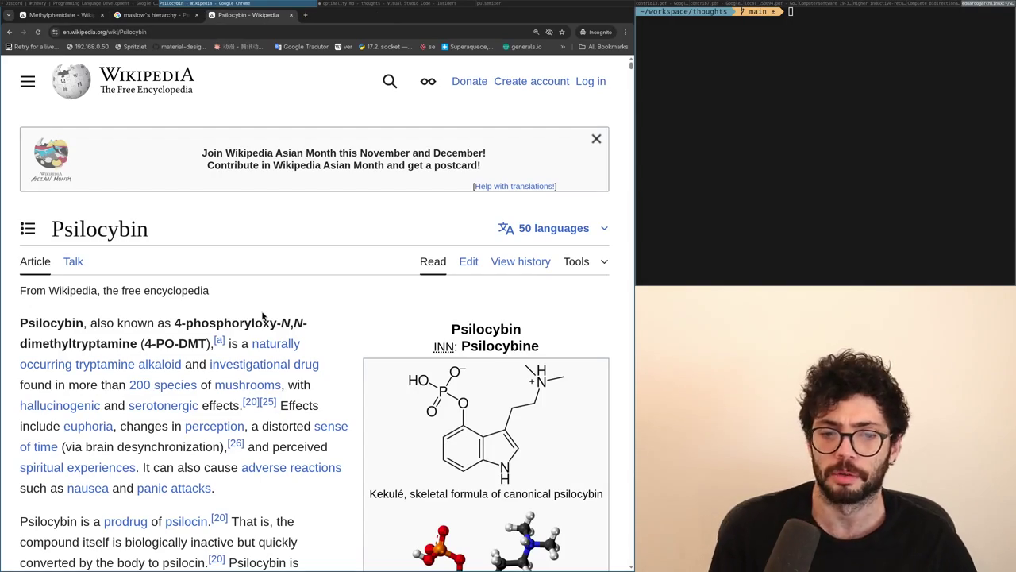
# Step: Return to the Methylphenidate article and scroll through it
pyautogui.hotkey('ctrl', '1')
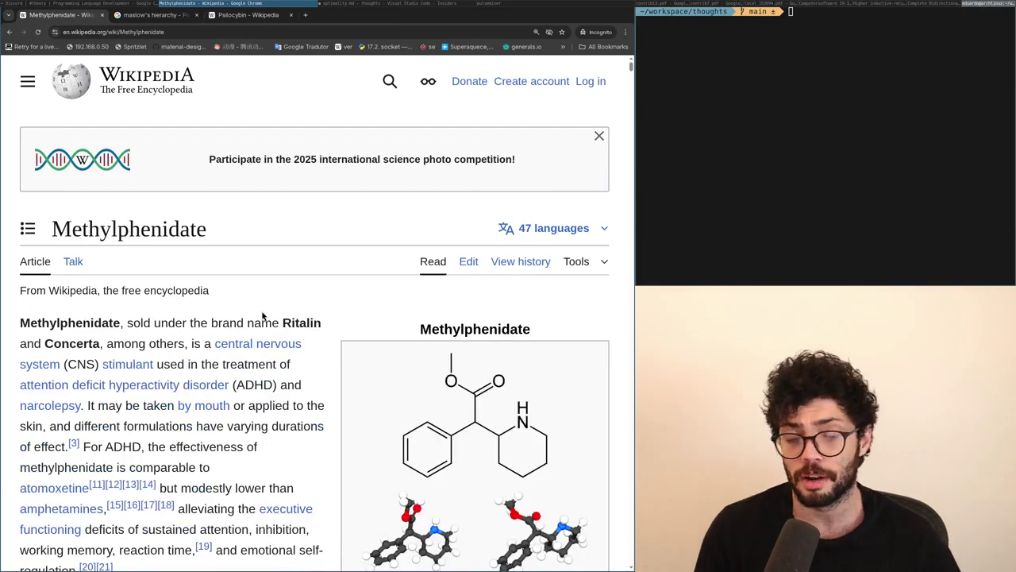
pyautogui.scroll(-20, 263, 315)
pyautogui.scroll(6, 261, 310)
pyautogui.scroll(10, 262, 310)
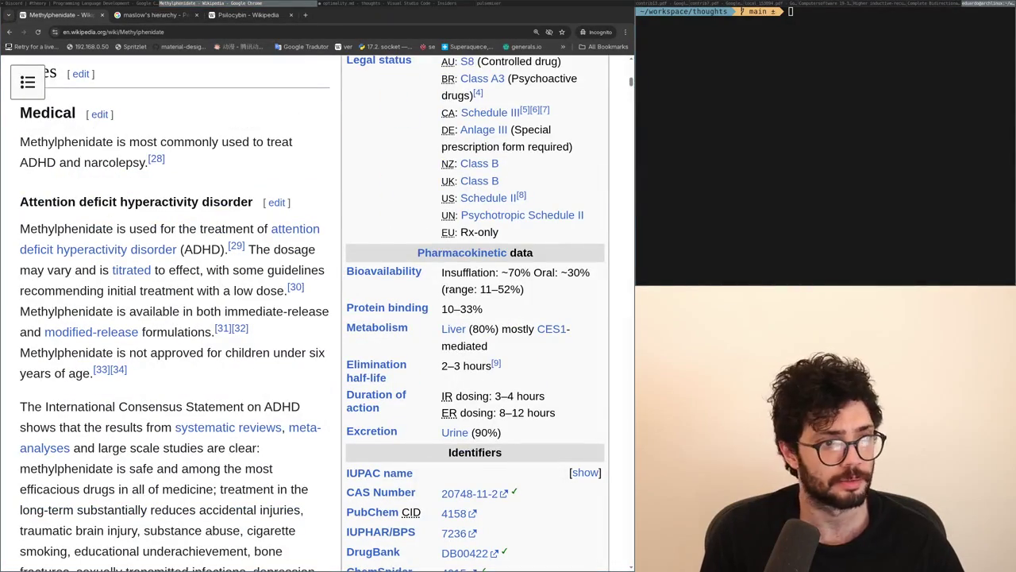
pyautogui.scroll(12, 318, 295)
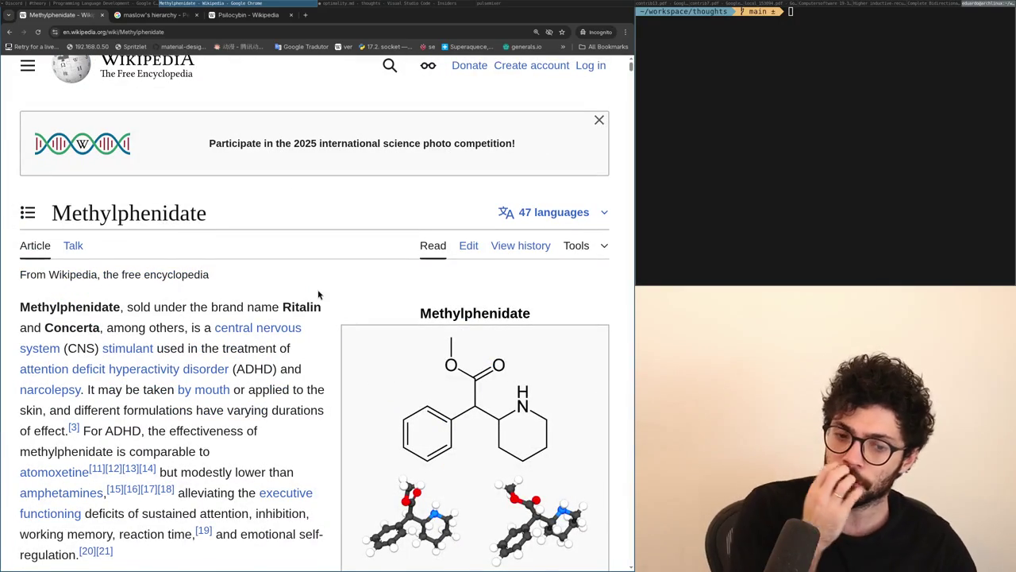
pyautogui.scroll(-5, 318, 295)
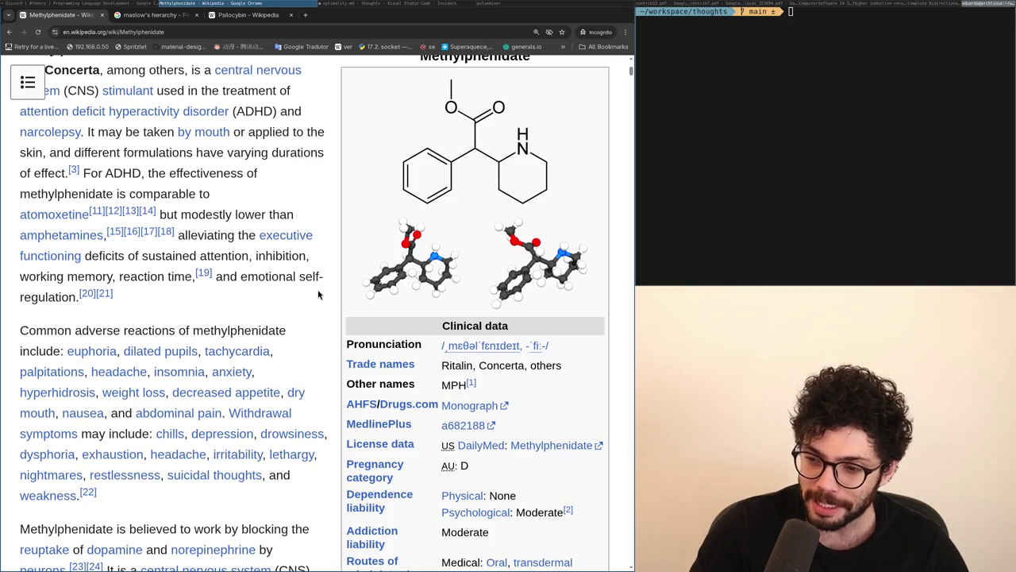
pyautogui.scroll(3, 318, 295)
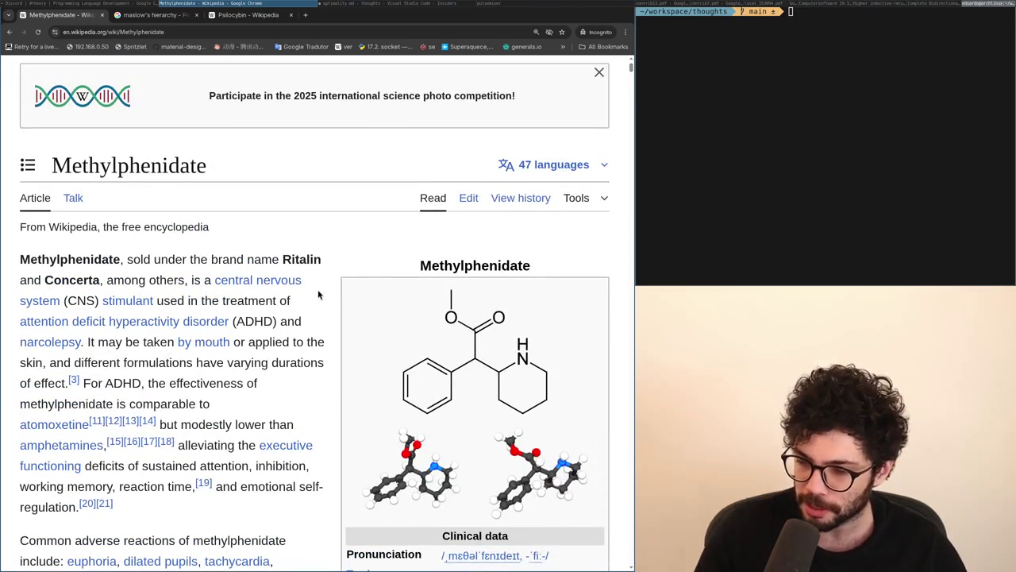
pyautogui.hotkey('ctrl', 't')
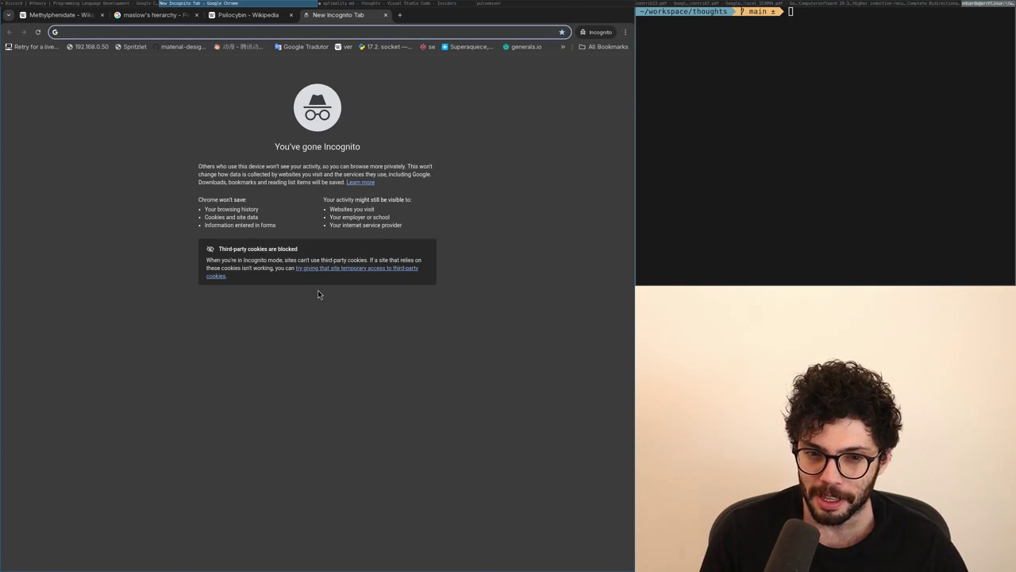
# Step: Replace the empty tab with a fresh blank one and switch to the Psilocybin article
pyautogui.hotkey('ctrl', 'w')
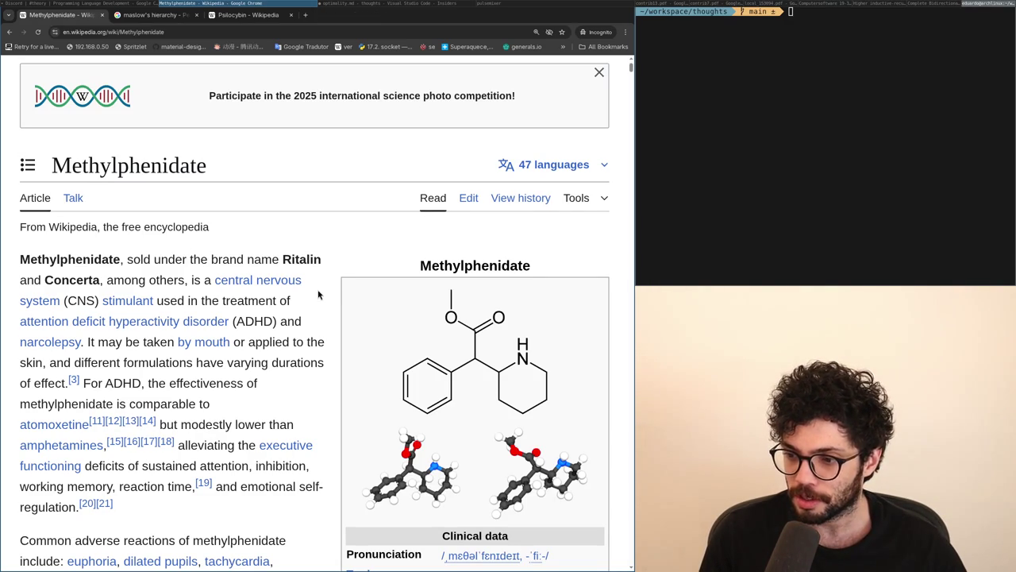
pyautogui.hotkey('ctrl', 't')
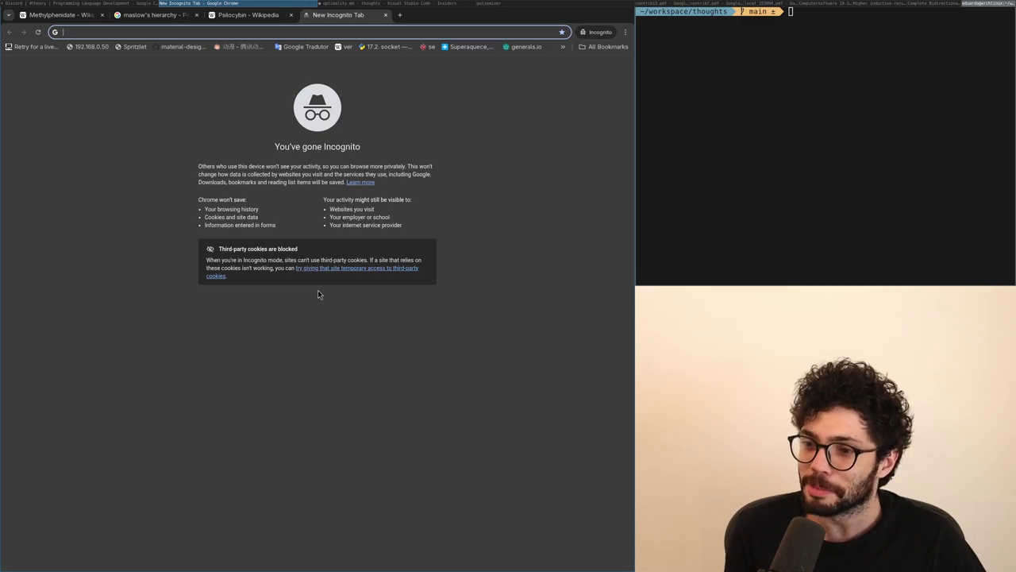
pyautogui.hotkey('ctrl', 'shift', 'Tab')
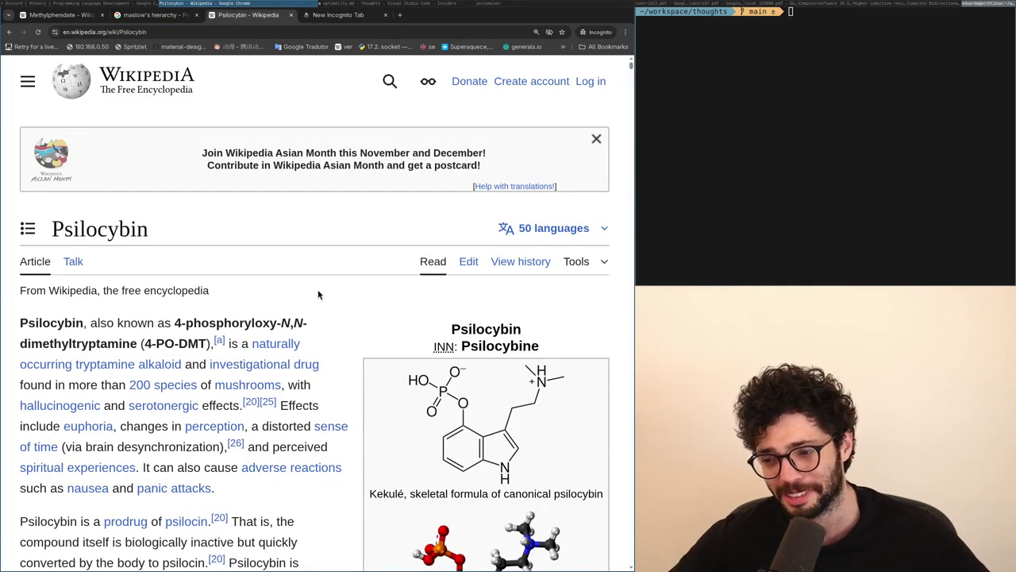
# Step: Scroll the Psilocybin article and close the leftover empty tab
pyautogui.scroll(-10, 317, 295)
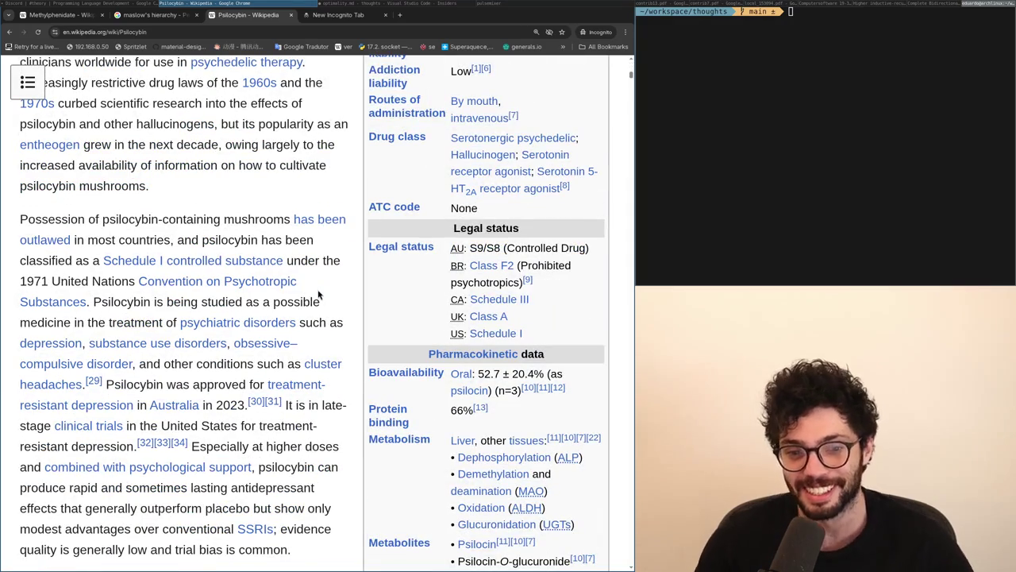
pyautogui.scroll(10, 318, 295)
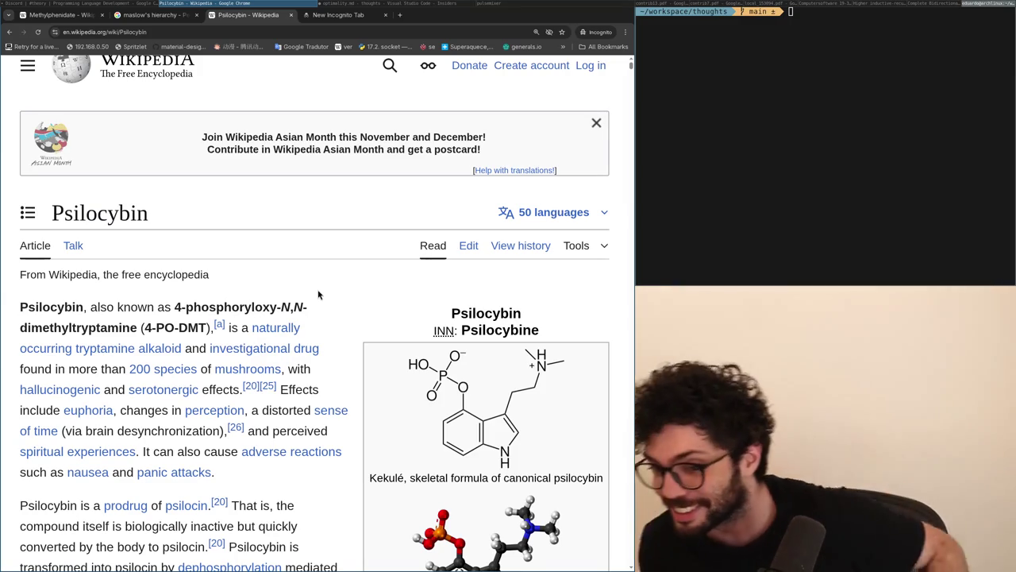
pyautogui.scroll(-20, 318, 294)
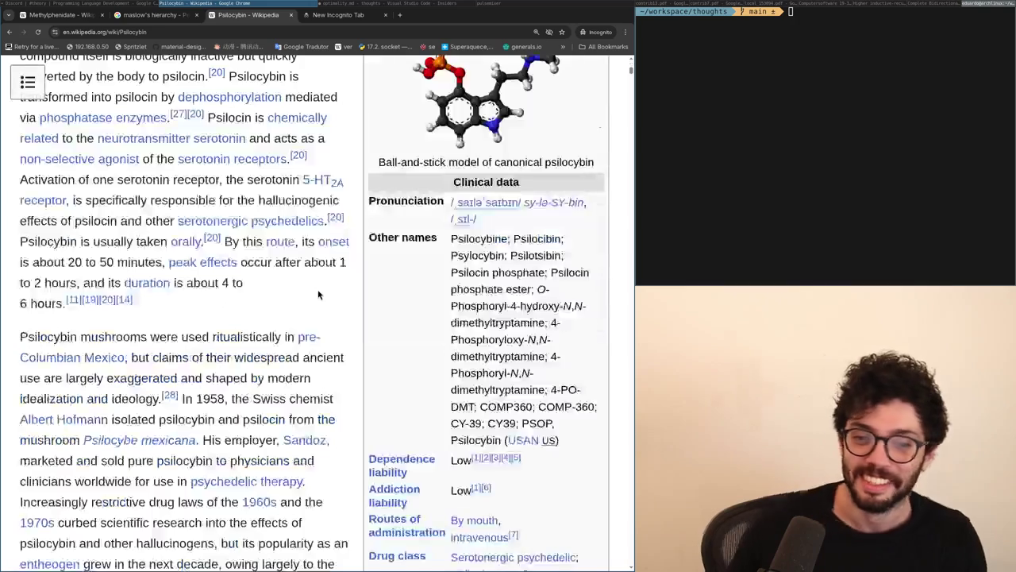
pyautogui.scroll(20, 317, 295)
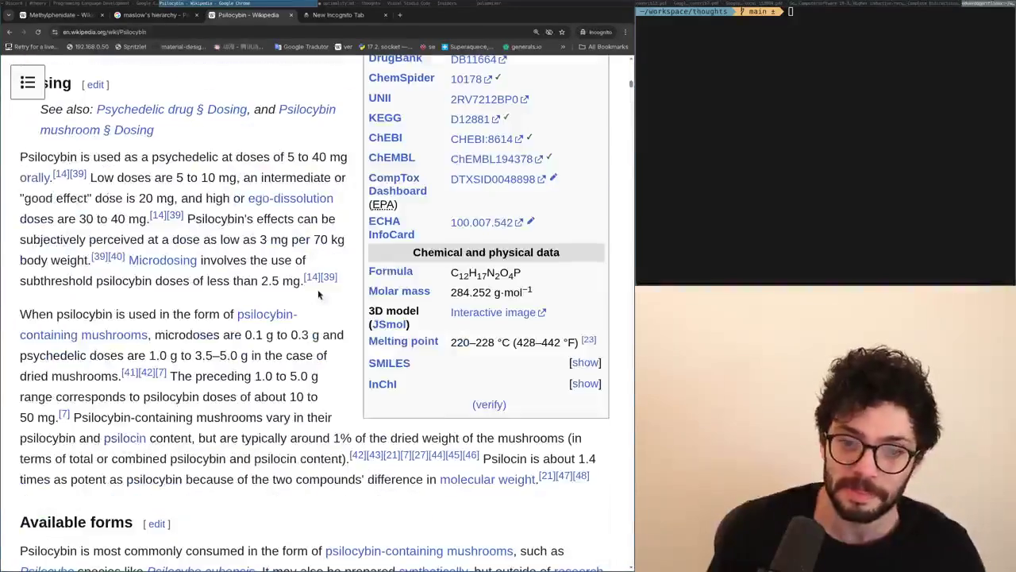
pyautogui.scroll(-15, 318, 295)
pyautogui.scroll(15, 318, 294)
pyautogui.scroll(-3, 318, 295)
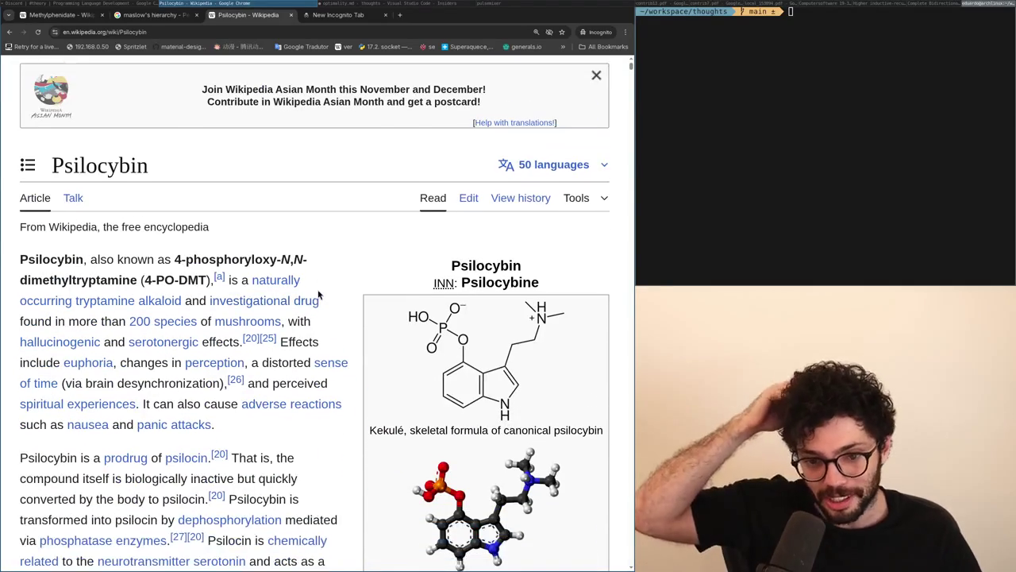
pyautogui.hotkey('ctrl', 'Tab')
pyautogui.hotkey('ctrl', 'shift', 'Tab')
pyautogui.hotkey('ctrl', 'Tab')
pyautogui.hotkey('ctrl', 'w')
pyautogui.hotkey('ctrl', 'Tab')
pyautogui.hotkey('ctrl', 'shift', 'Tab')
# Step: Run a quick ocd search and abandon an ssri search, closing both tabs
pyautogui.hotkey('ctrl', 't')
pyautogui.write('ocd')
pyautogui.press('Return')
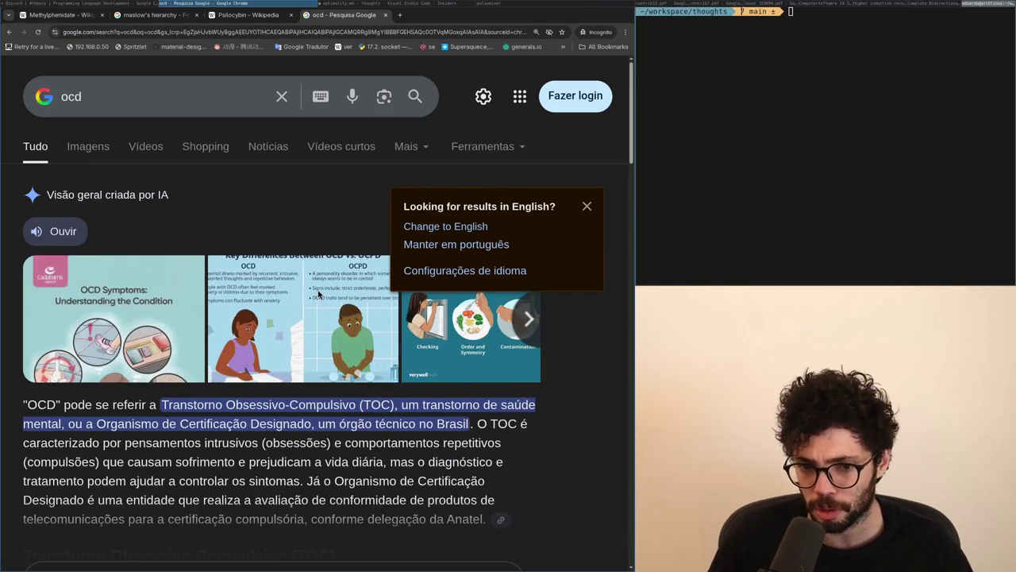
pyautogui.hotkey('ctrl', 'w')
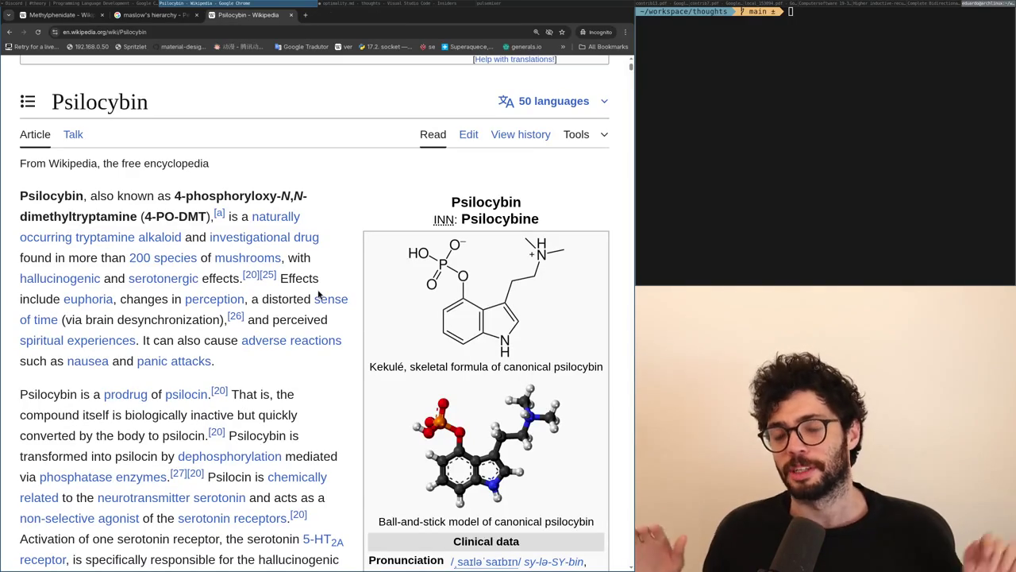
pyautogui.hotkey('ctrl', 't')
pyautogui.write('ssri')
pyautogui.hotkey('ctrl', 'w')
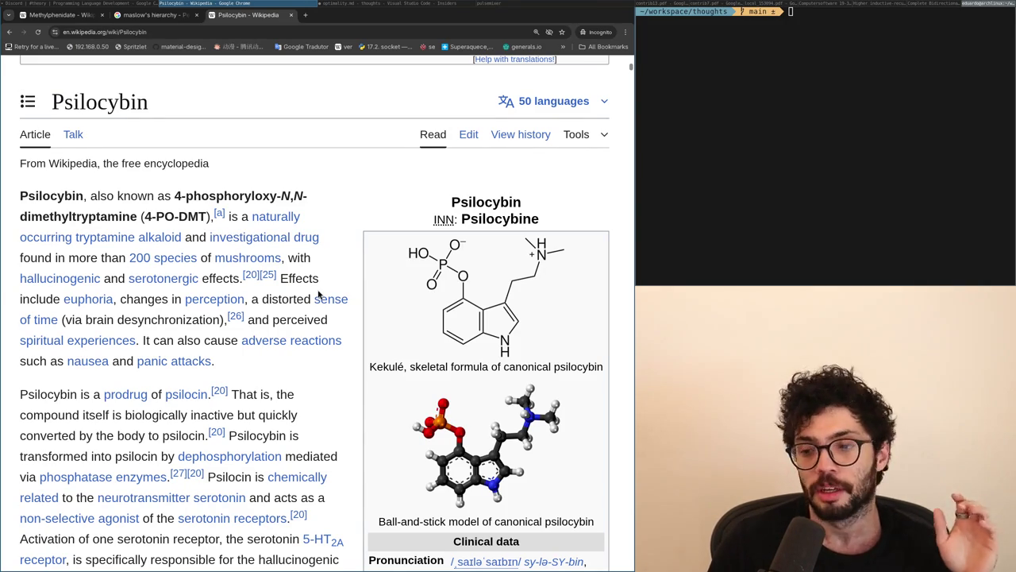
pyautogui.scroll(-10, 317, 295)
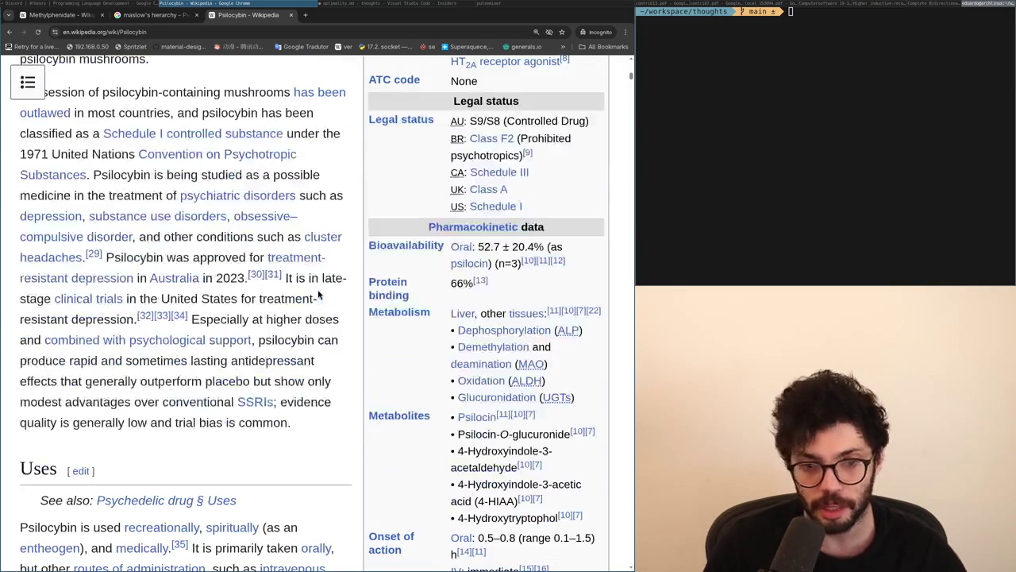
pyautogui.scroll(10, 318, 296)
pyautogui.scroll(-10, 318, 295)
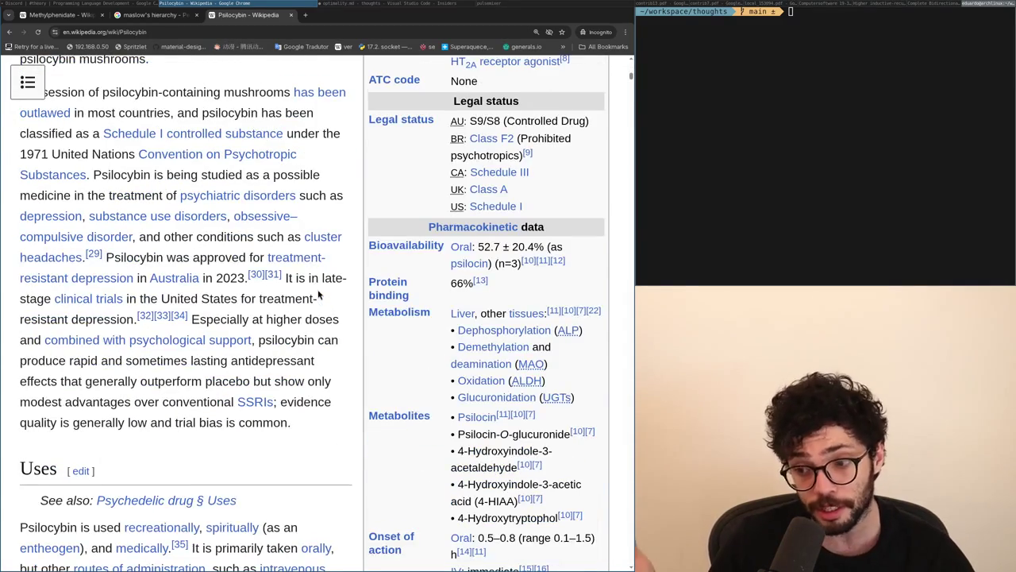
pyautogui.scroll(4, 317, 295)
pyautogui.scroll(10, 318, 290)
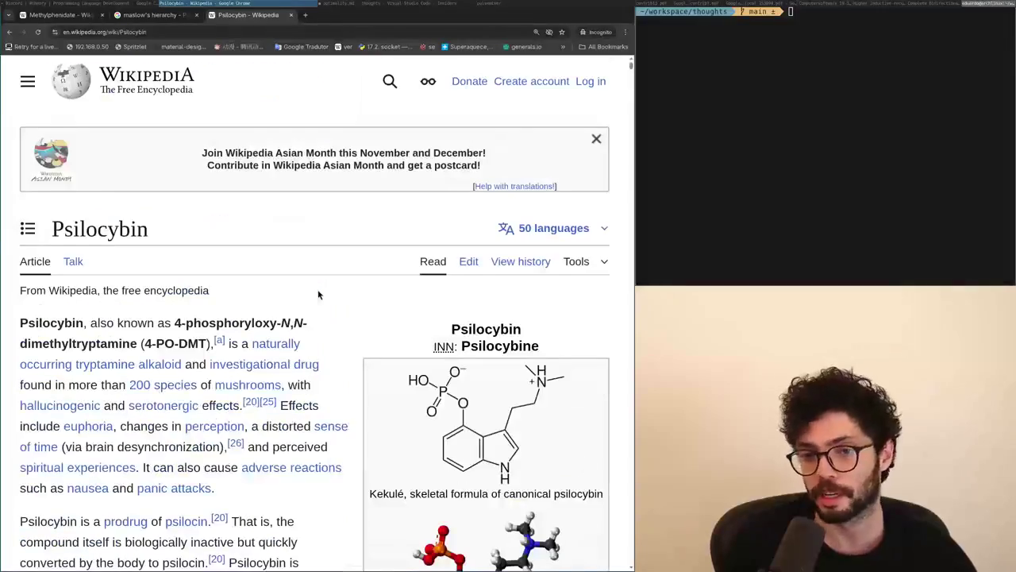
pyautogui.scroll(-12, 318, 295)
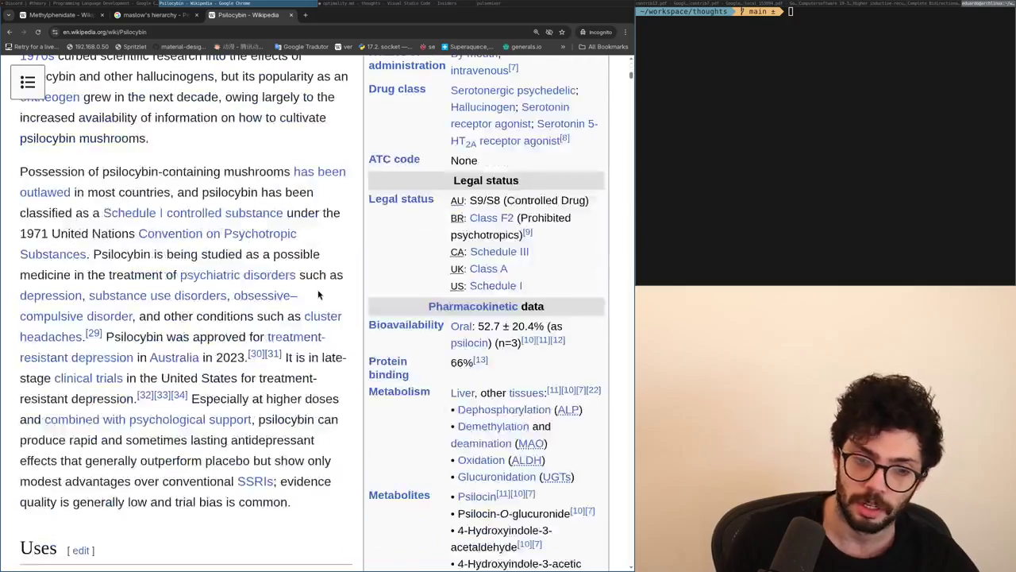
pyautogui.scroll(11, 318, 295)
pyautogui.scroll(1, 318, 295)
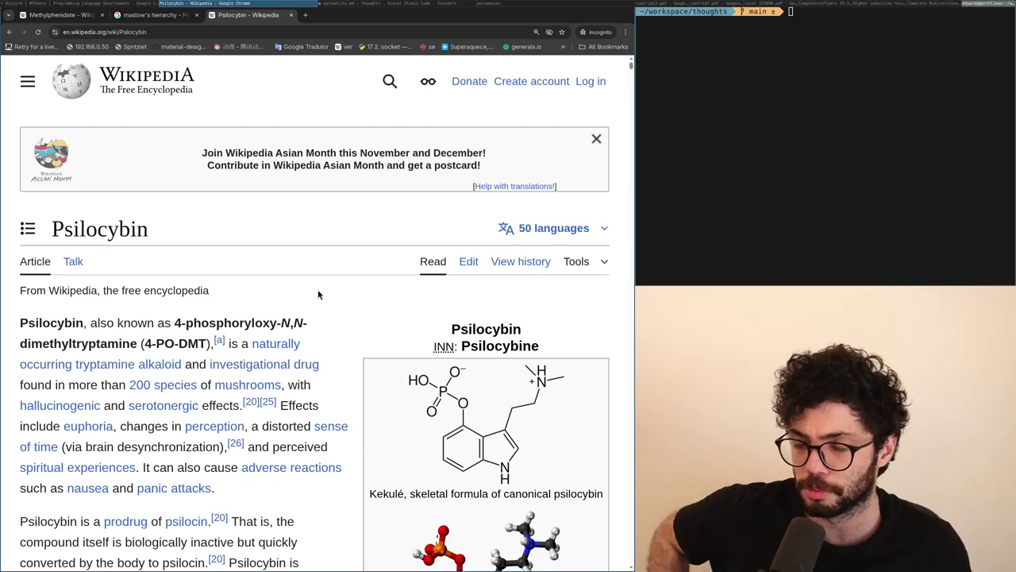
pyautogui.hotkey('ctrl', 't')
pyautogui.write('zyn')
pyautogui.press('Return')
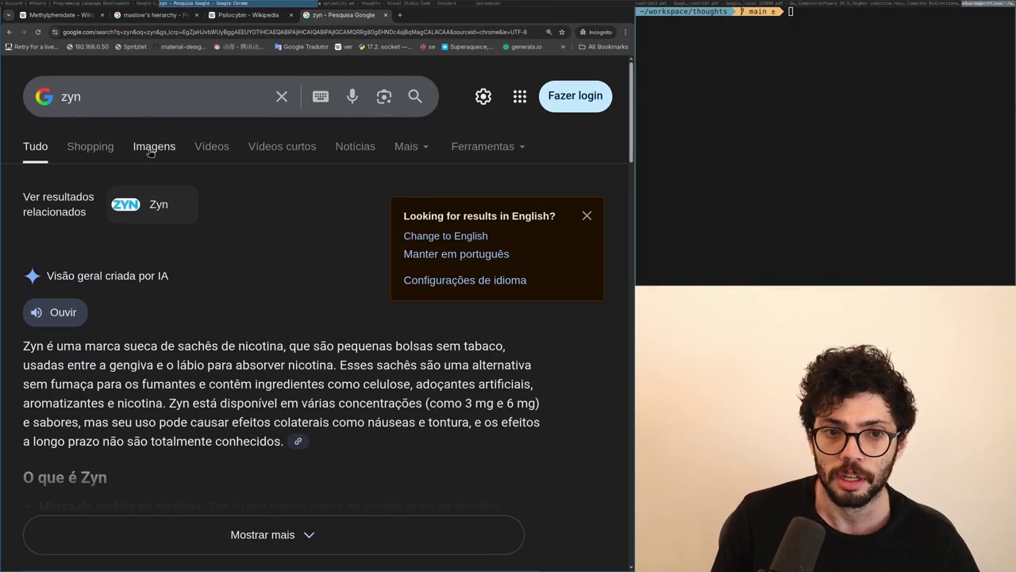
pyautogui.click(154, 146)
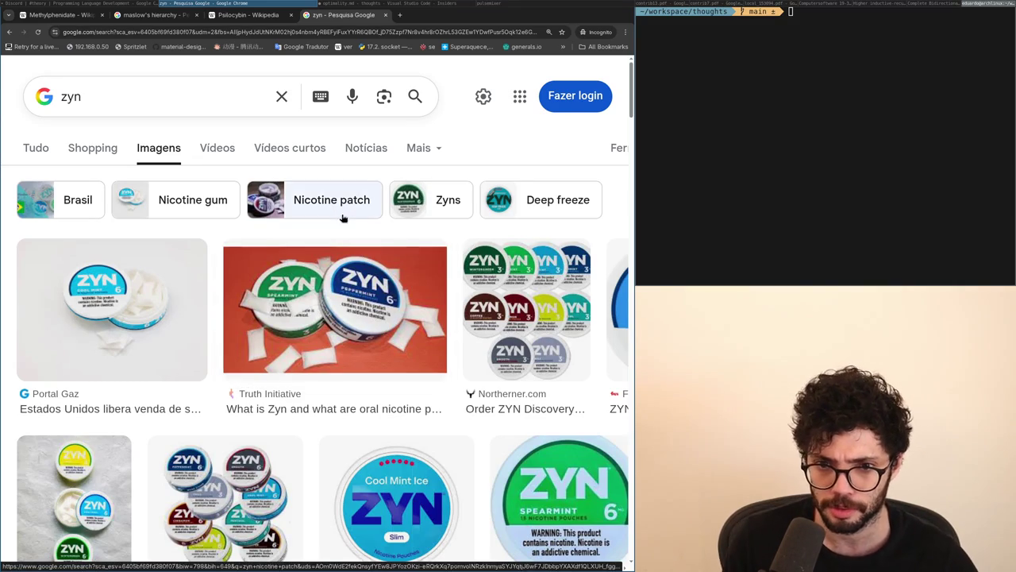
pyautogui.hotkey('ctrl', 'w')
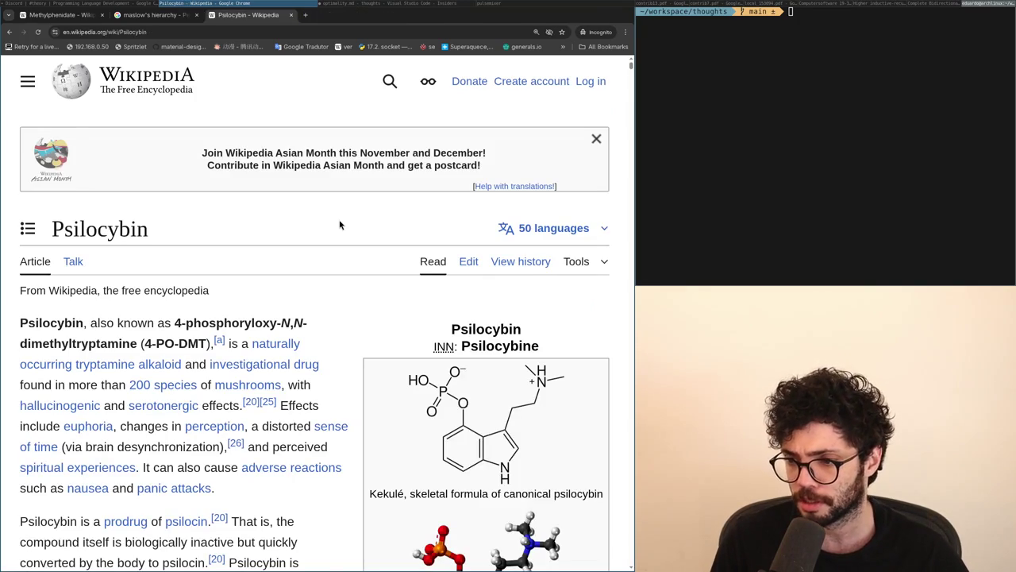
pyautogui.press('super+Left')
pyautogui.press('super+Right')
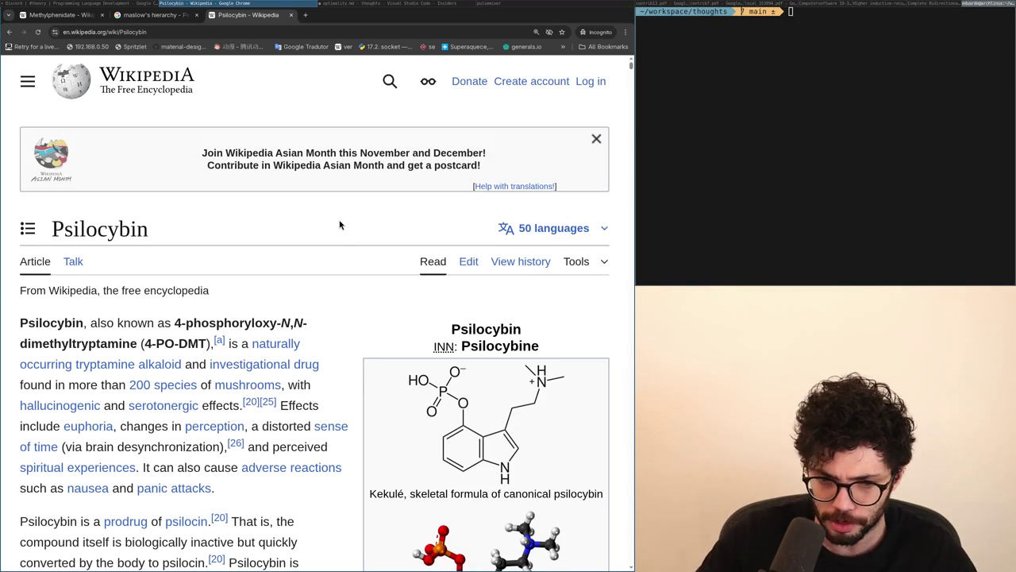
# Step: Leave the Psilocybin article for a new tab and start a search for 'drug addiction risk'
pyautogui.scroll(-15, 339, 225)
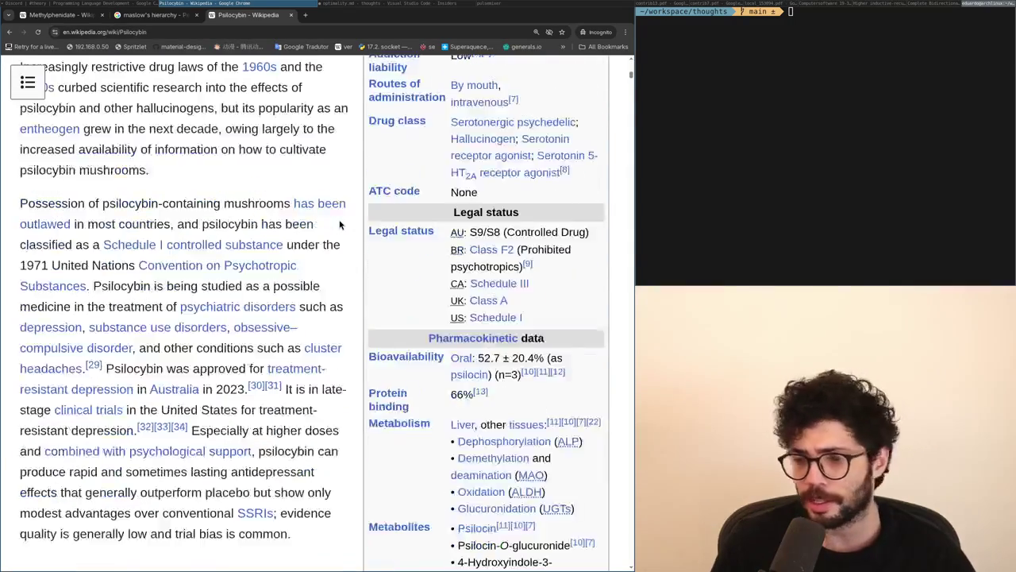
pyautogui.scroll(15, 340, 225)
pyautogui.hotkey('ctrl', 't')
pyautogui.write('m')
pyautogui.press('BackSpace')
pyautogui.press('BackSpace')
pyautogui.write('drug addiction risk g')
# Step: Search Google for 'drug addiction risk chart' and show the image results
pyautogui.press('BackSpace')
pyautogui.write('chart')
pyautogui.press('Return')
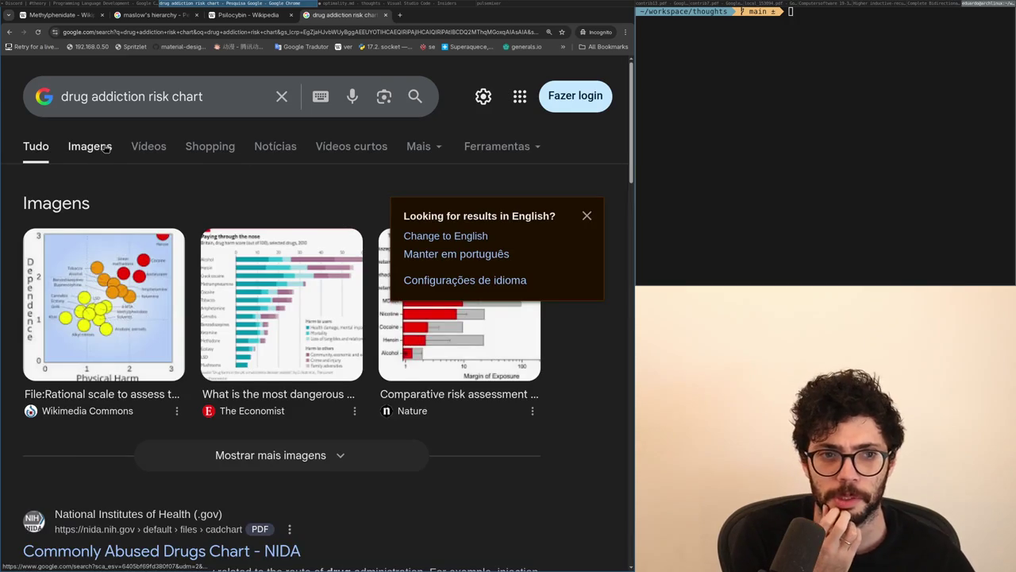
pyautogui.click(106, 148)
# Step: Open the physical harm versus dependence chart's Wikimedia Commons image on its own
pyautogui.click(116, 279)
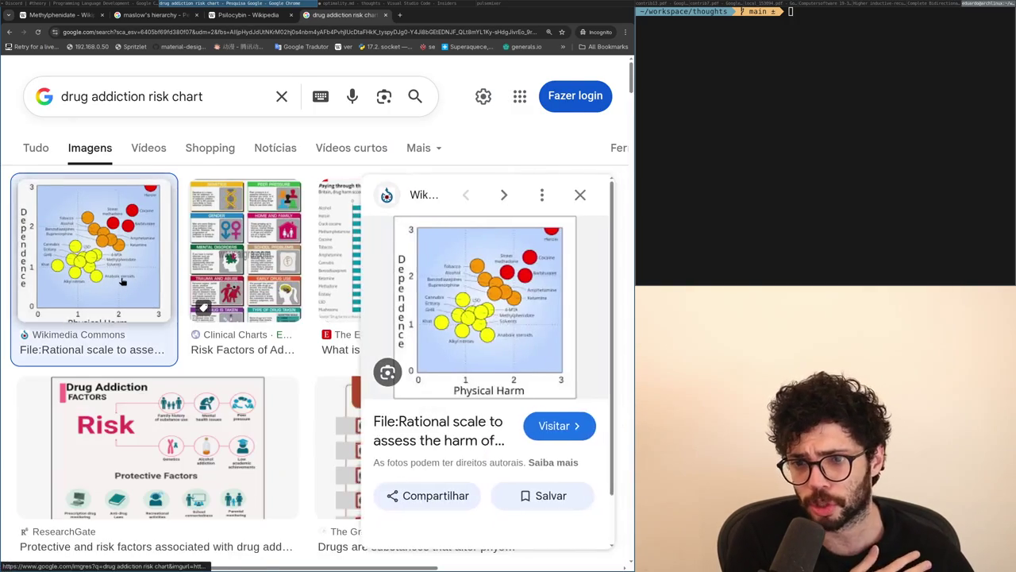
pyautogui.click(492, 309)
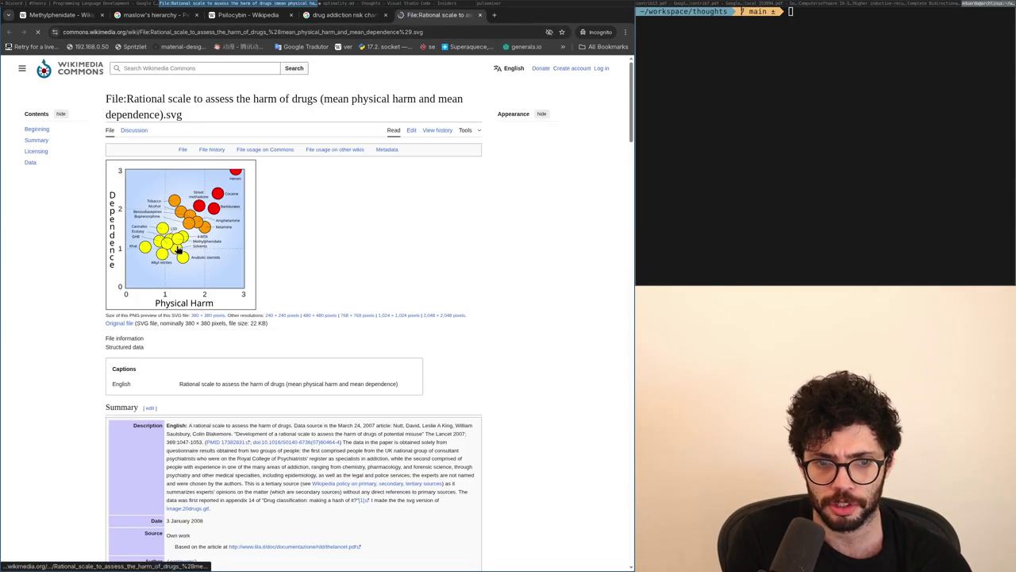
pyautogui.click(176, 247)
pyautogui.rightClick(173, 239)
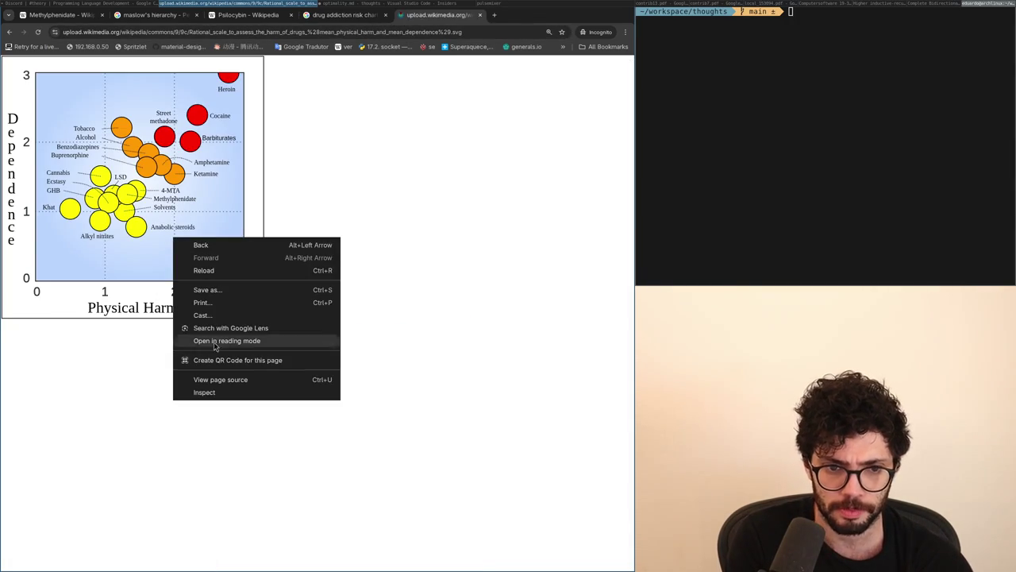
pyautogui.click(132, 268)
# Step: Zoom in on the drug harm chart to read it, staying on its tab
pyautogui.hotkey('ctrl', '+')
pyautogui.hotkey('ctrl', '+')
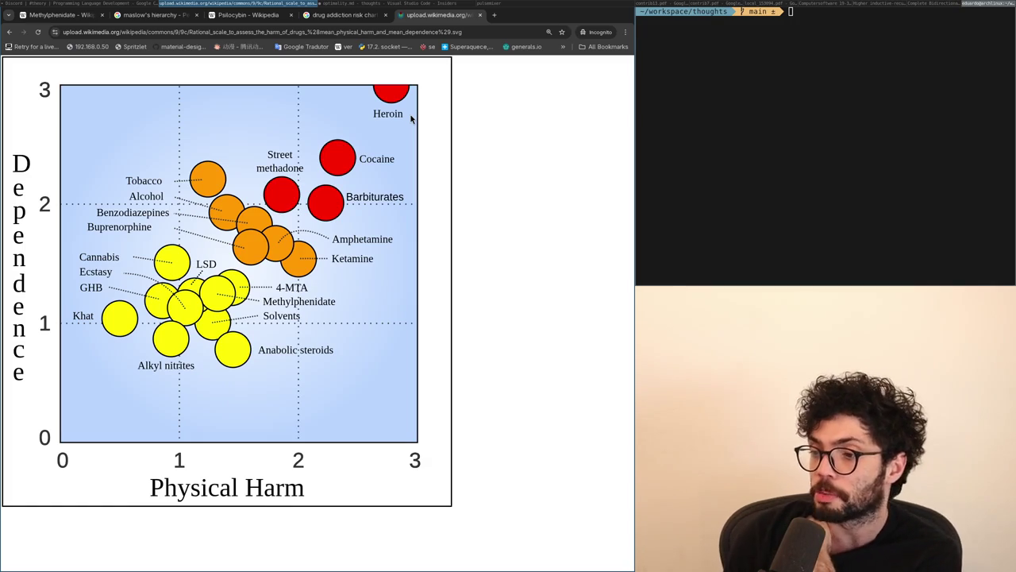
pyautogui.hotkey('ctrl', 't')
pyautogui.hotkey('ctrl', 'shift', 'Tab')
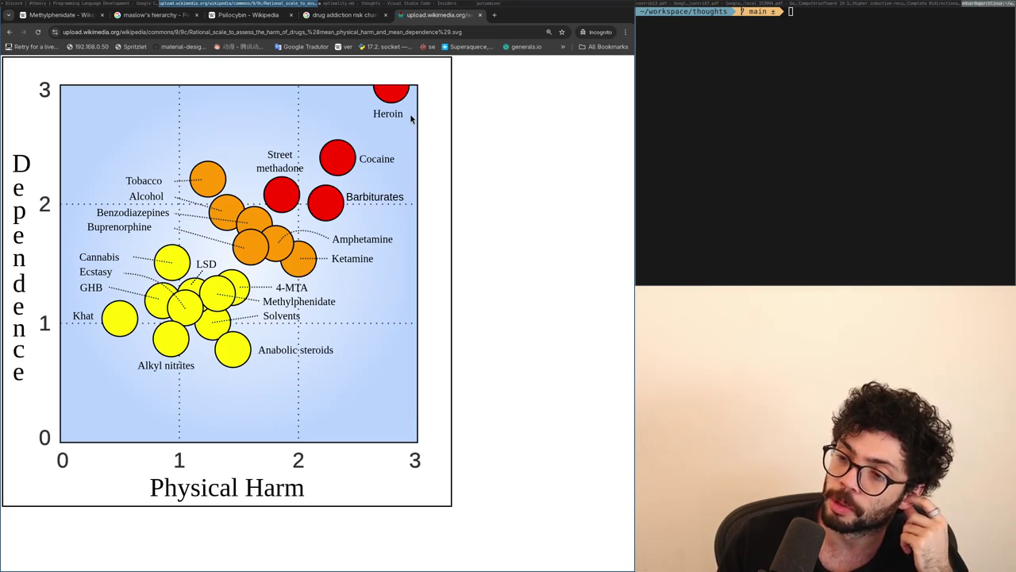
pyautogui.hotkey('ctrl', 't')
pyautogui.write('nhs ')
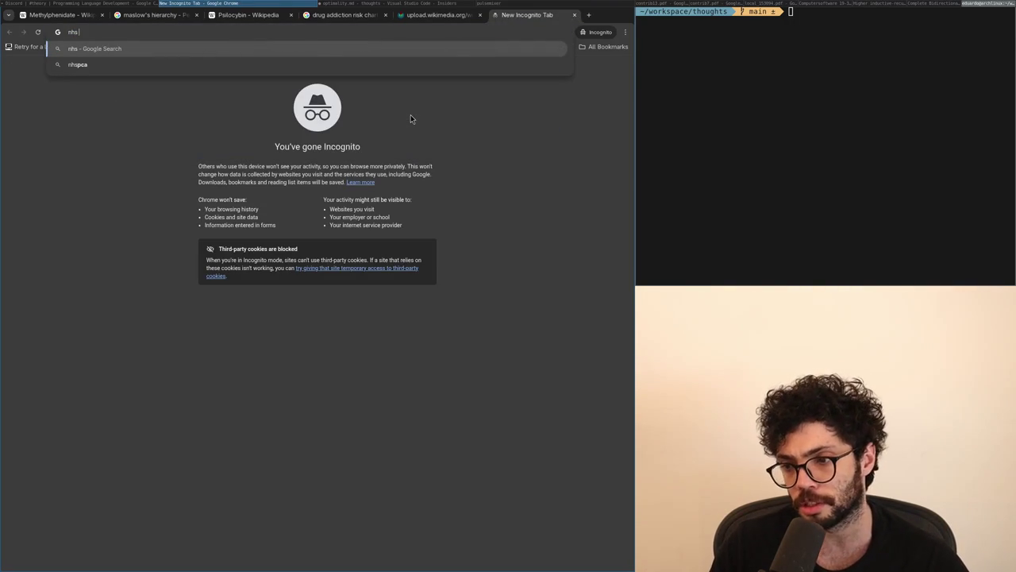
pyautogui.write('e cigarr')
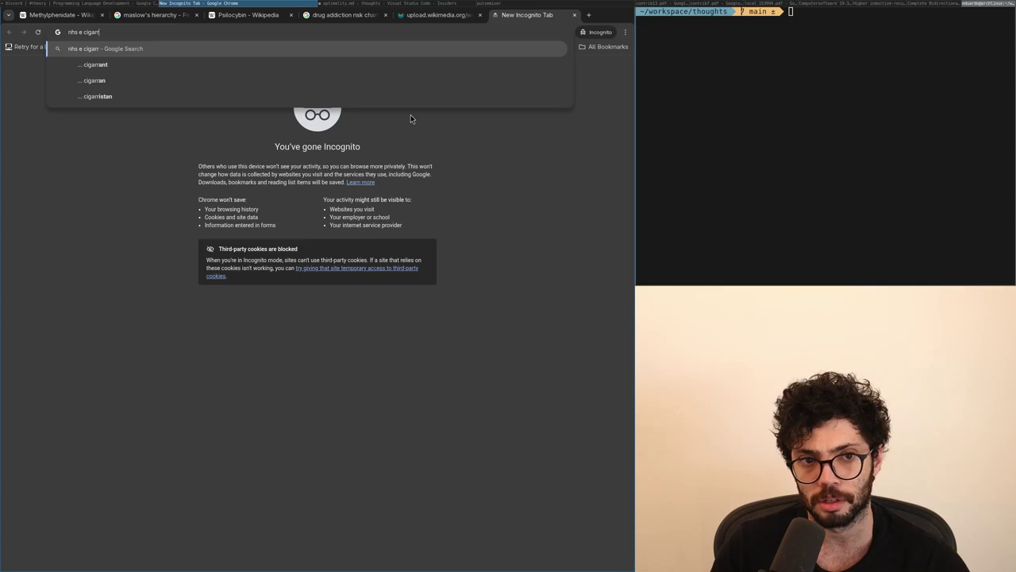
pyautogui.write('ettes')
pyautogui.press('Return')
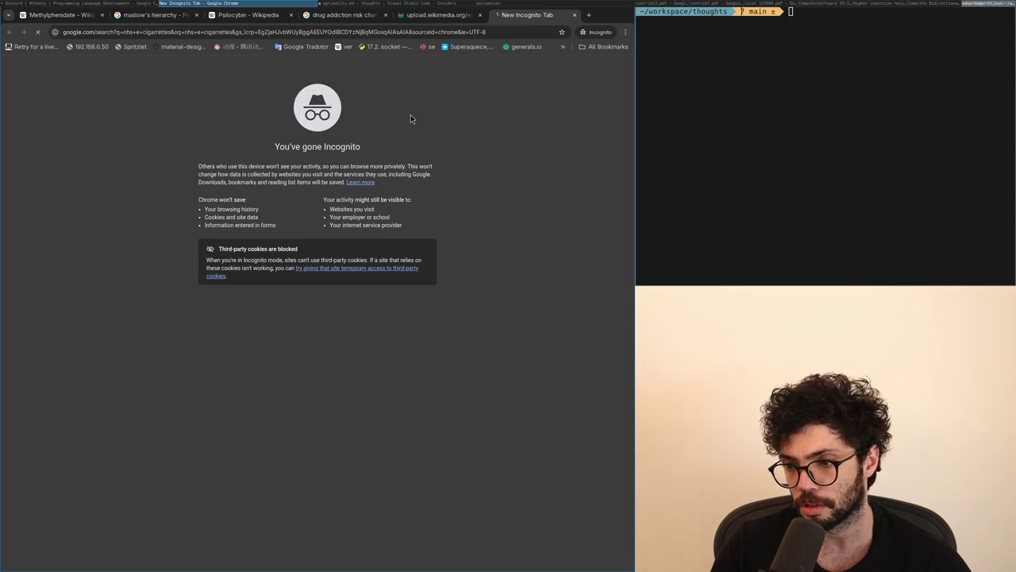
pyautogui.click(159, 266)
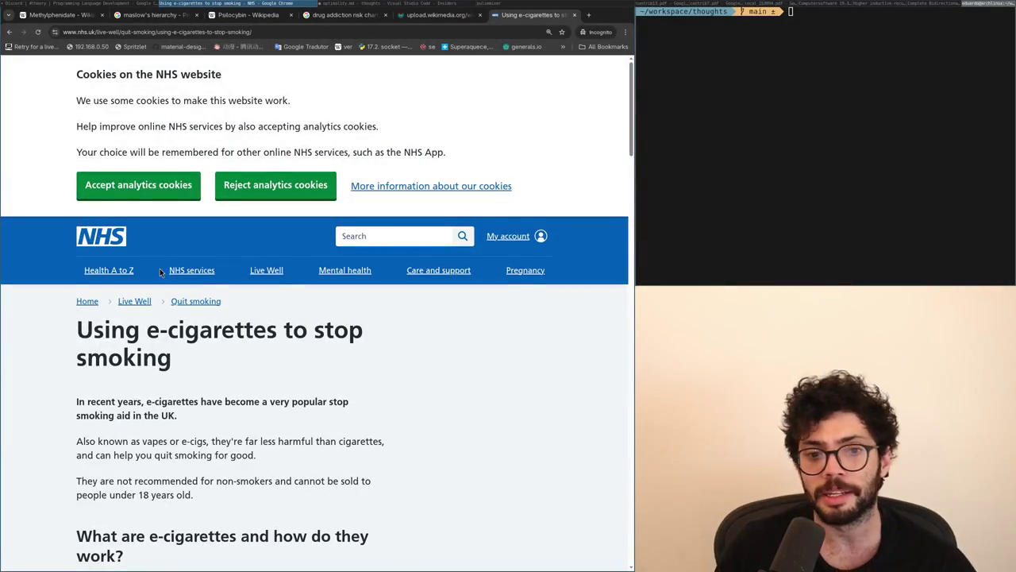
pyautogui.click(88, 194)
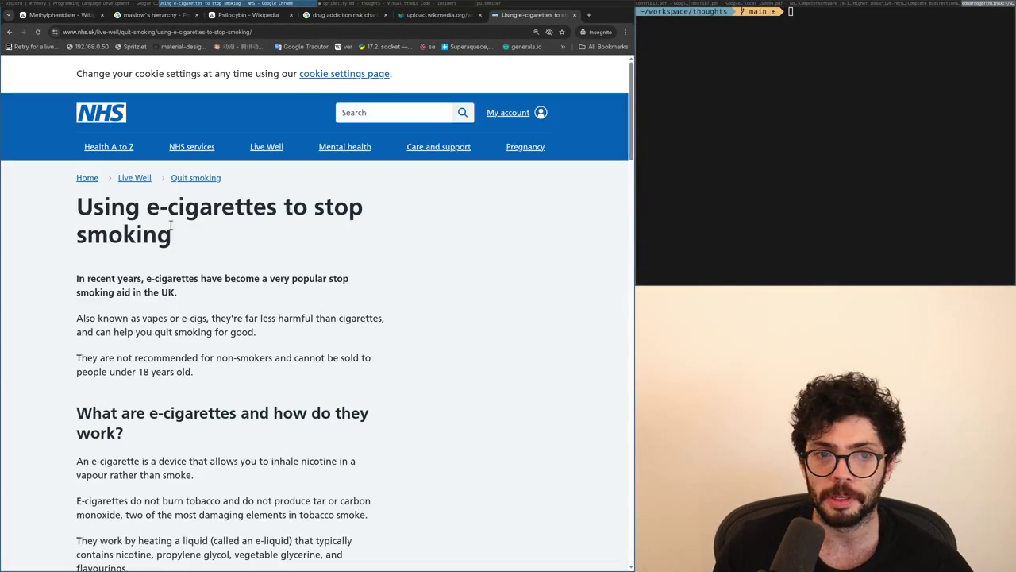
pyautogui.scroll(3, 181, 252)
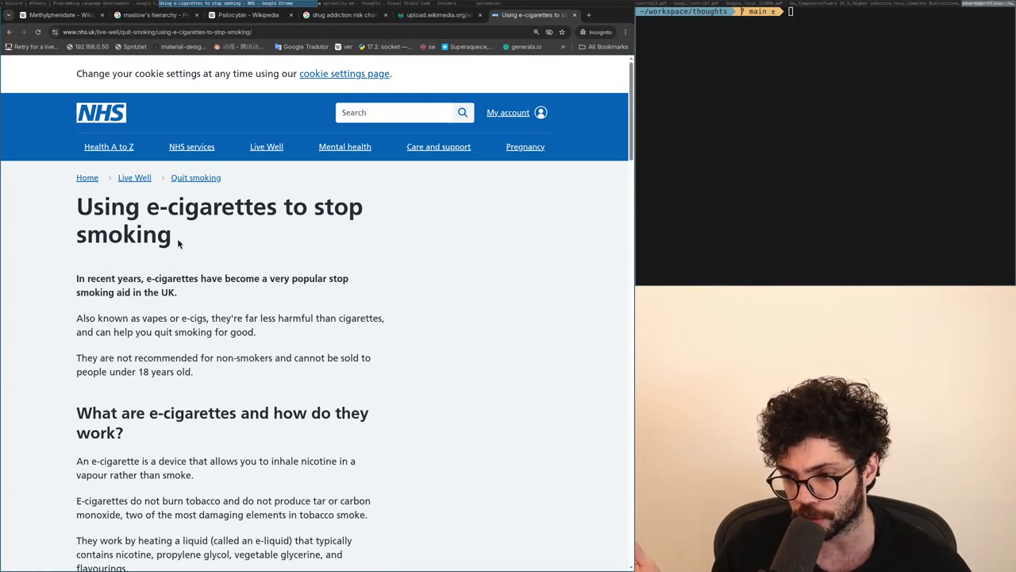
pyautogui.scroll(-1, 178, 243)
pyautogui.hotkey('ctrl', 'pageup')
pyautogui.hotkey('ctrl', 'pagedown')
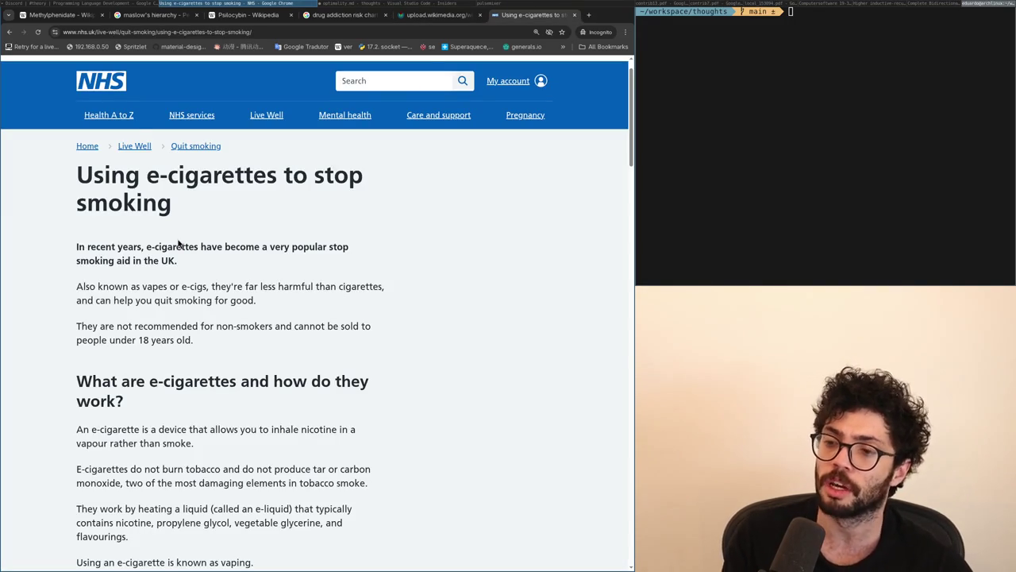
pyautogui.hotkey('ctrl', 'w')
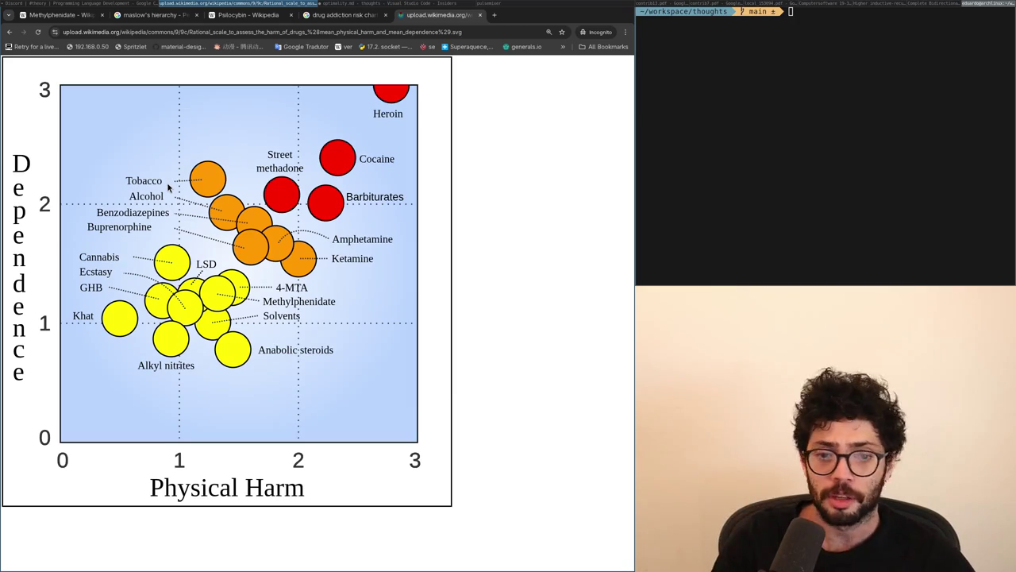
pyautogui.hotkey('ctrl', 't')
pyautogui.write('meth')
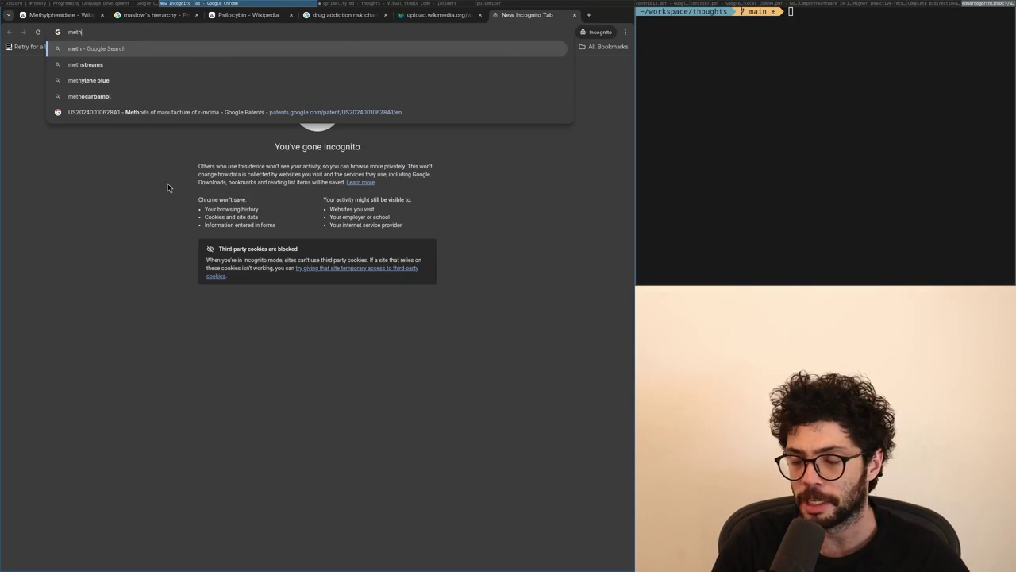
pyautogui.write('amphetamine')
pyautogui.press('Return')
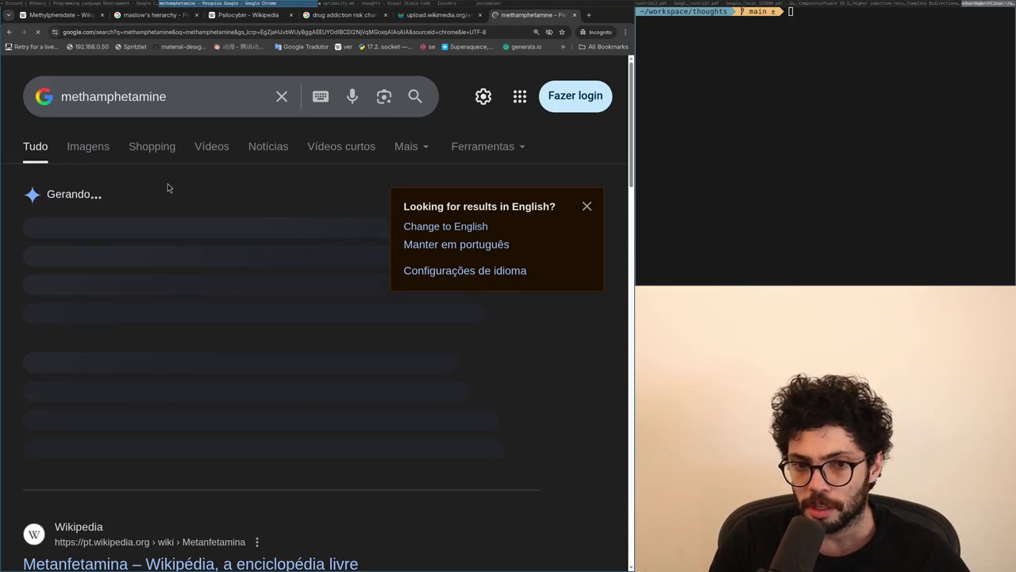
pyautogui.hotkey('ctrl', 'w')
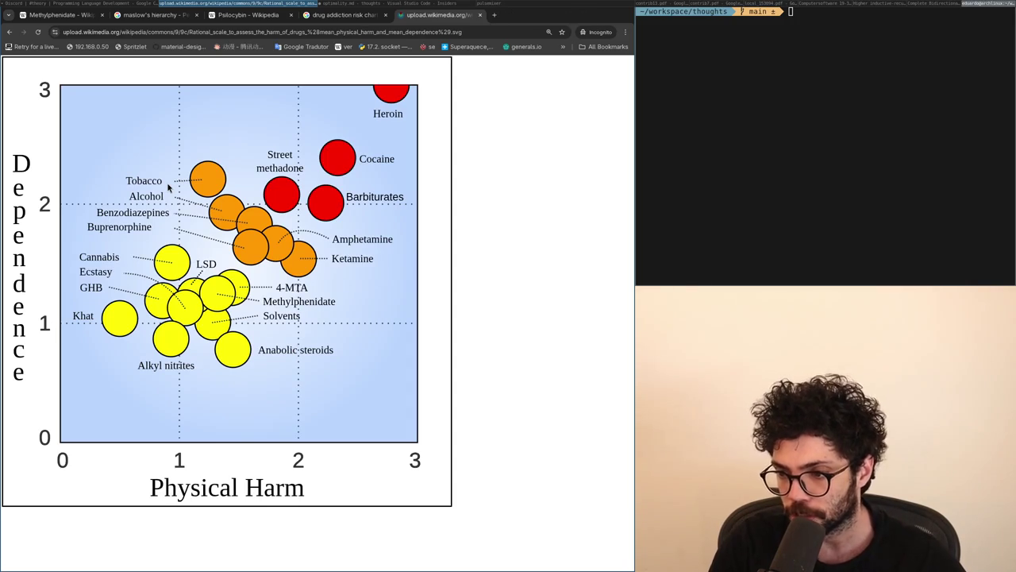
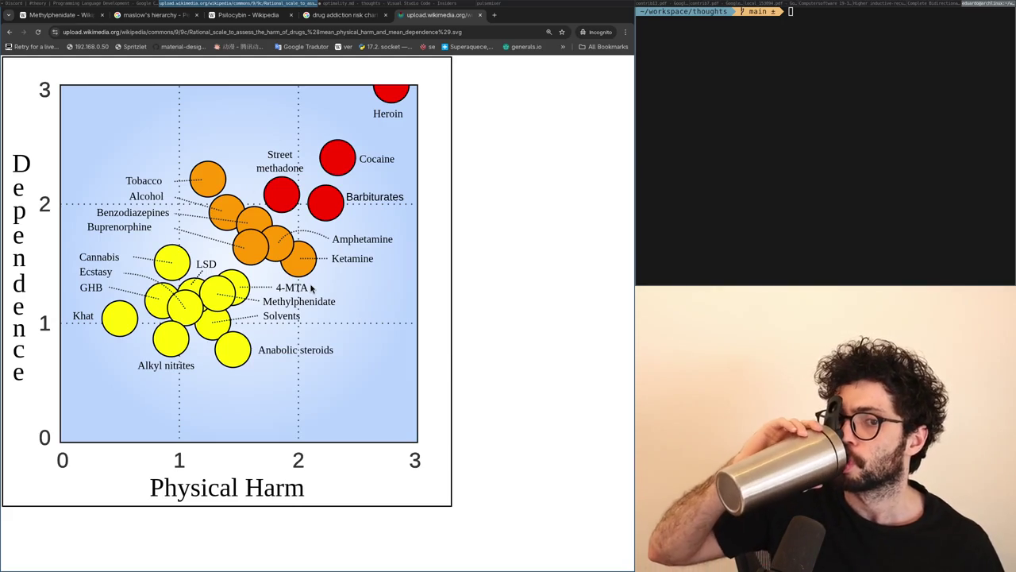
# Step: Copy 'Benzodiazepines' from the drug harm chart and Google it in a new tab
pyautogui.doubleClick(119, 213)
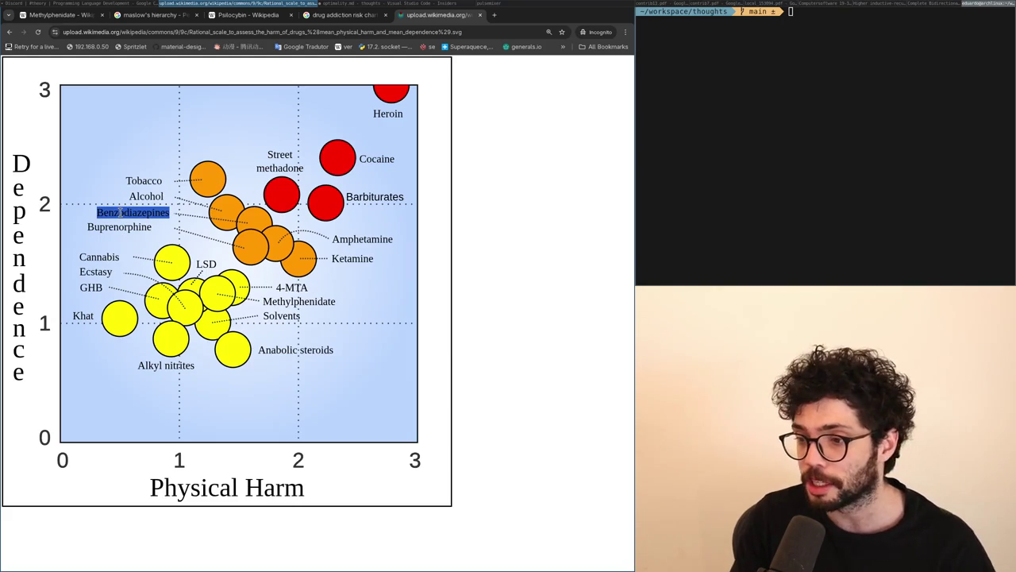
pyautogui.hotkey('ctrl', 'c')
pyautogui.hotkey('ctrl', 't')
pyautogui.hotkey('ctrl', 'v')
pyautogui.press('Return')
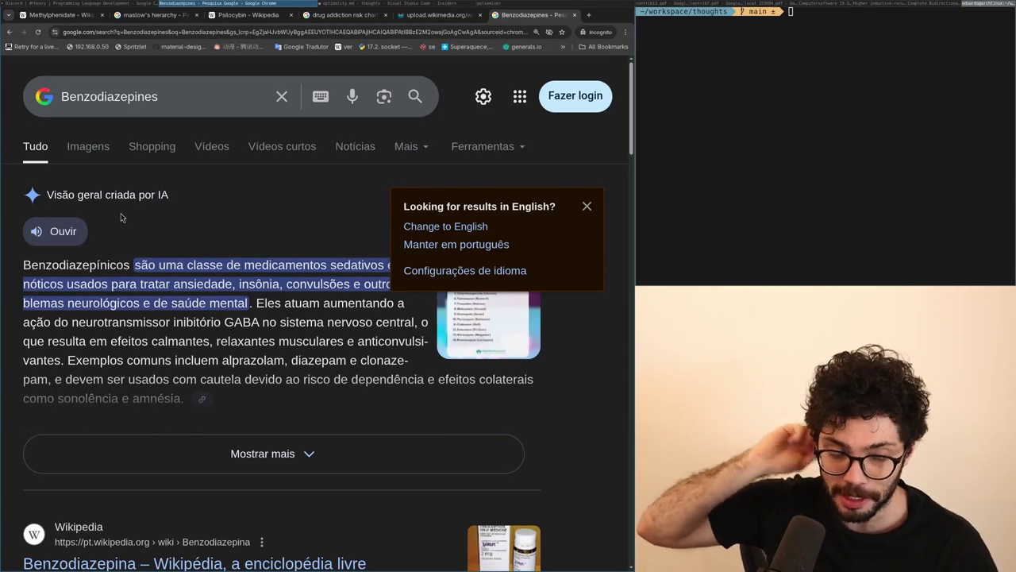
# Step: Open the English Wikipedia Benzodiazepine article from the search results
pyautogui.scroll(-7, 60, 213)
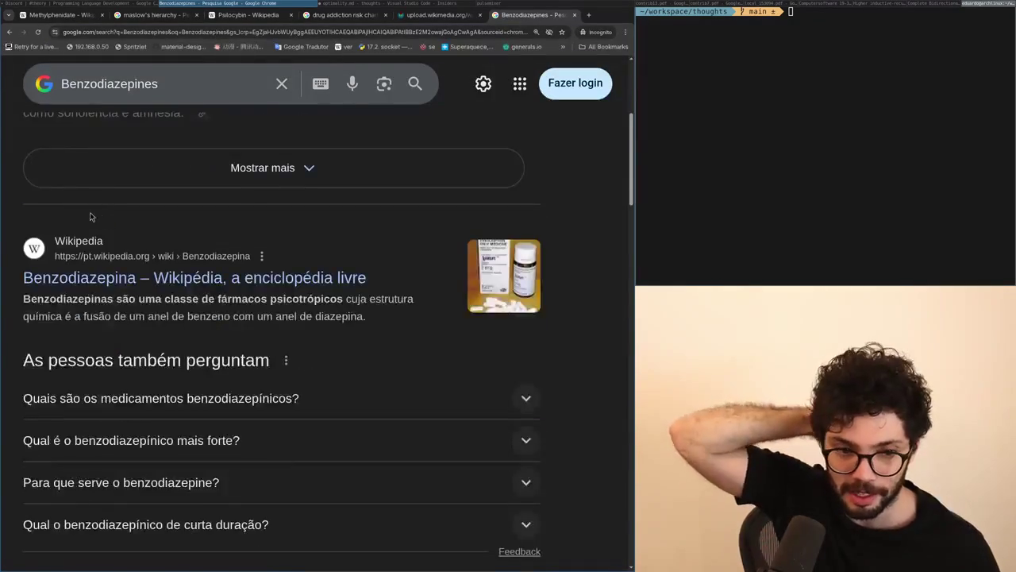
pyautogui.scroll(-9, 60, 213)
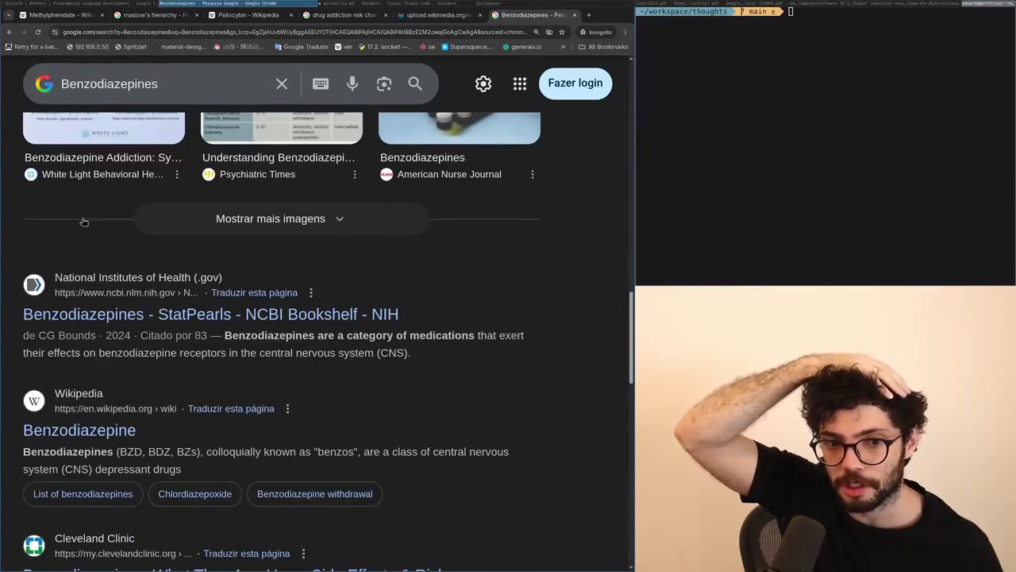
pyautogui.click(84, 431)
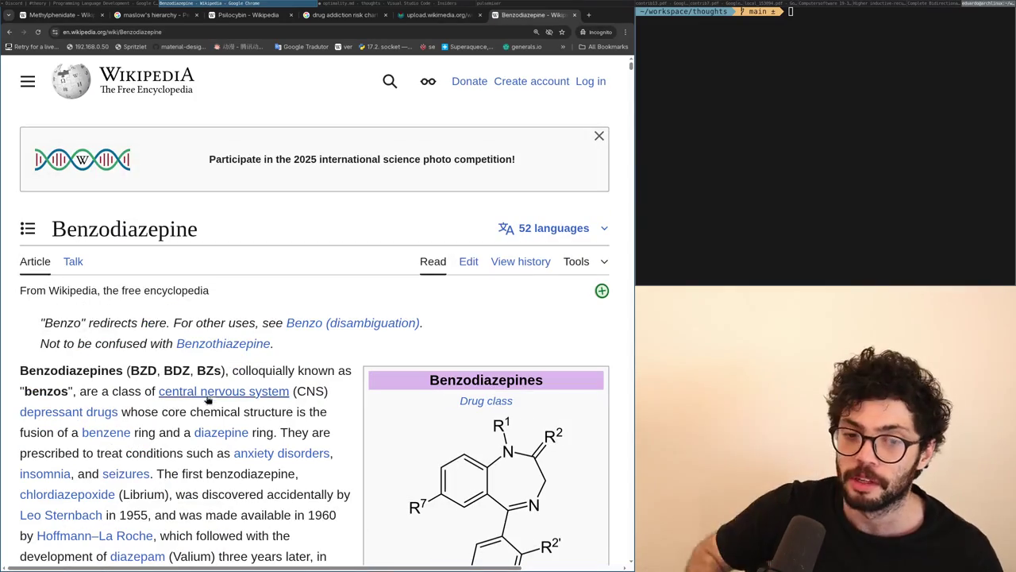
# Step: Read the Benzodiazepine article, highlighting 'colloquially' and the infobox heading, then close its tab
pyautogui.doubleClick(272, 365)
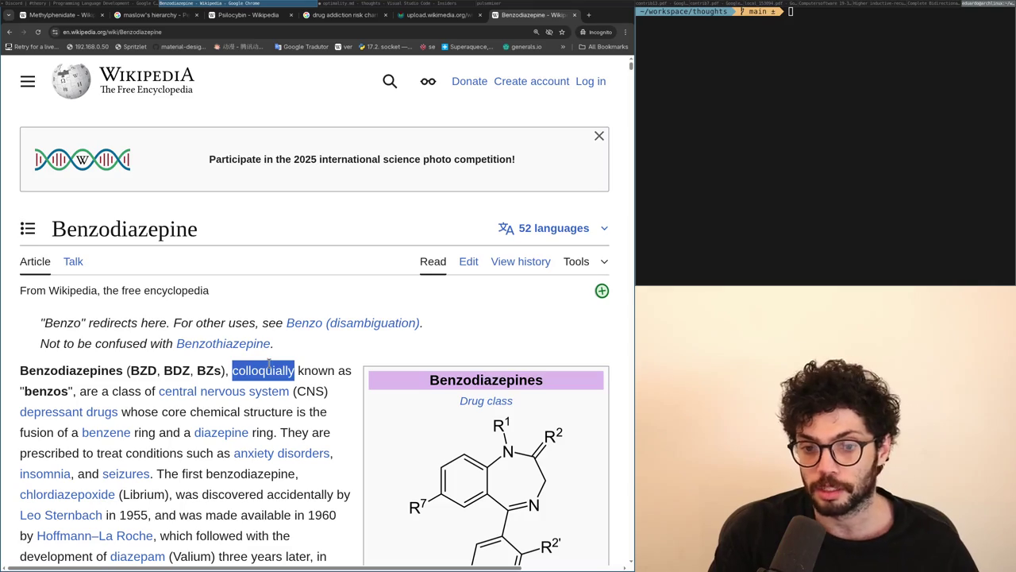
pyautogui.doubleClick(496, 381)
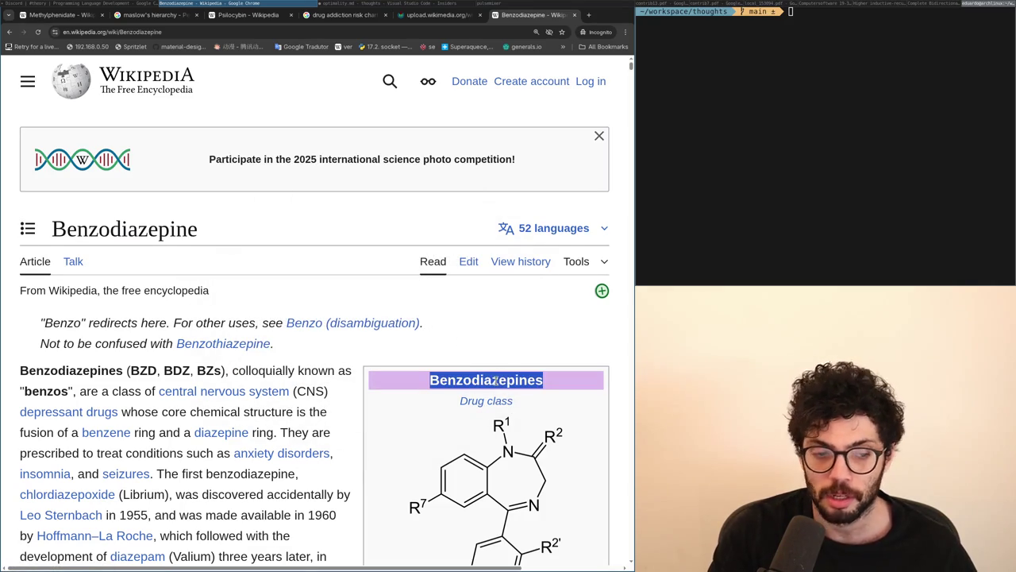
pyautogui.scroll(-1, 496, 383)
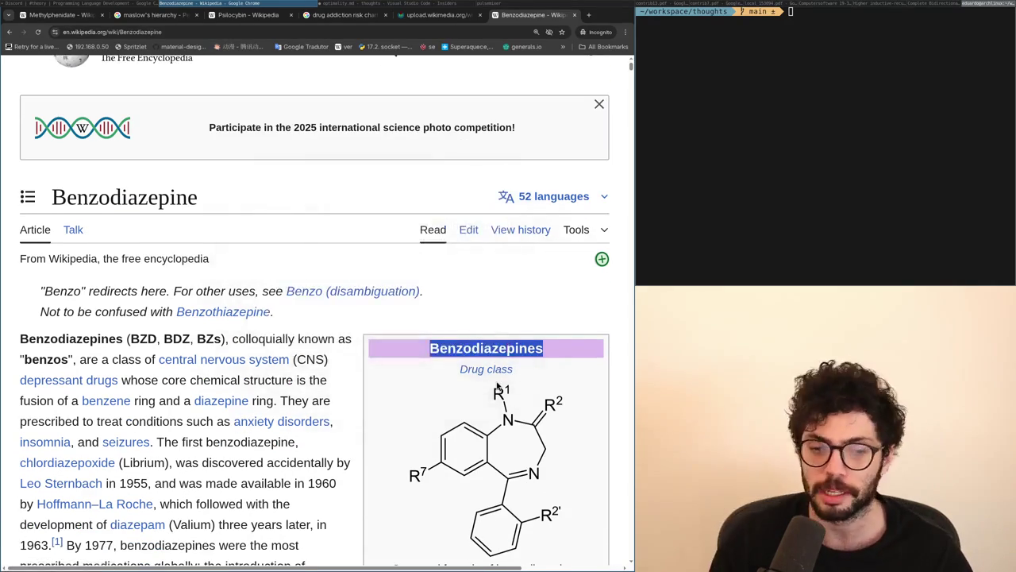
pyautogui.scroll(-7, 498, 386)
pyautogui.scroll(7, 497, 386)
pyautogui.scroll(-10, 498, 385)
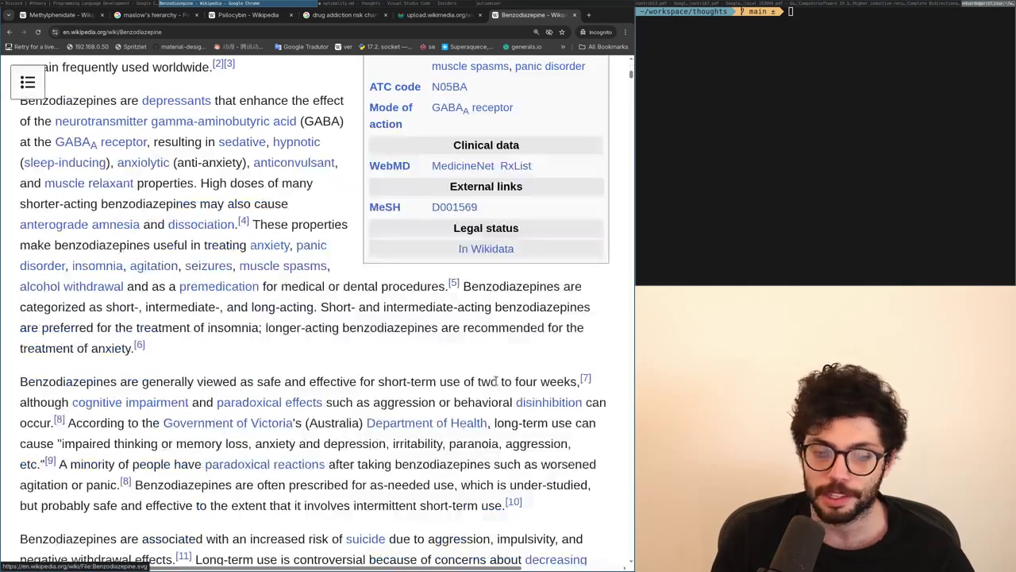
pyautogui.scroll(10, 496, 383)
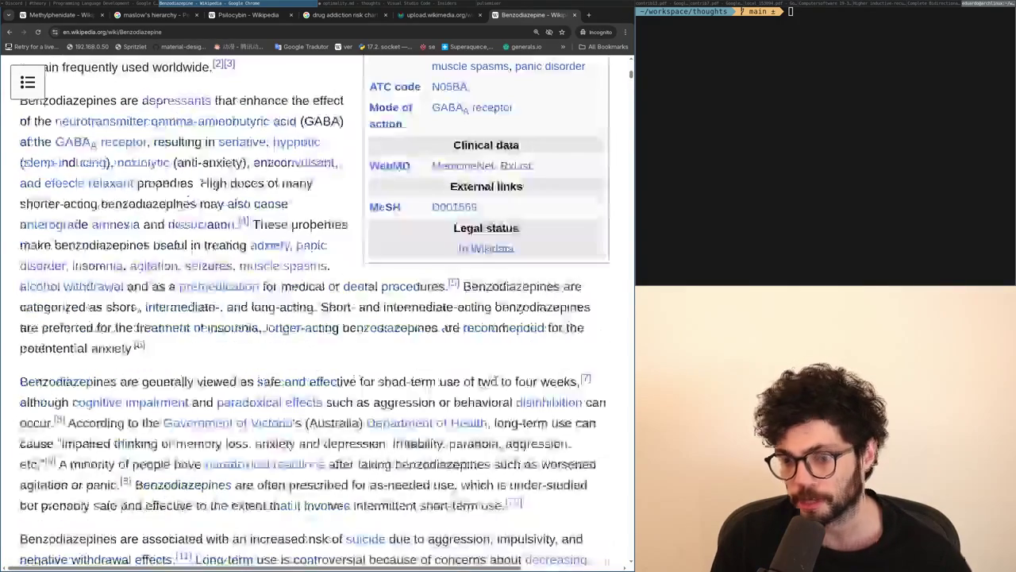
pyautogui.scroll(-10, 496, 382)
pyautogui.scroll(5, 497, 384)
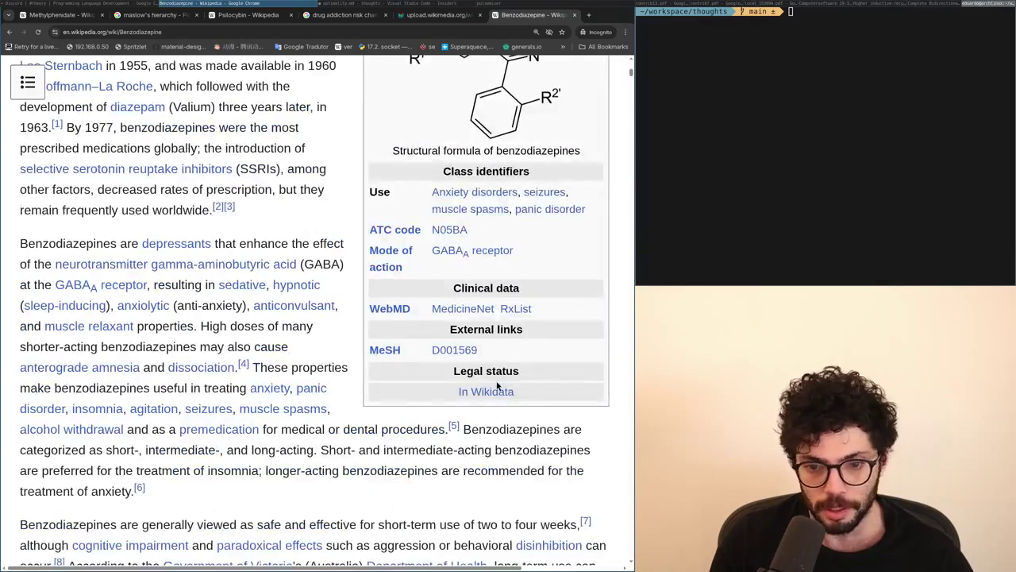
pyautogui.scroll(5, 498, 386)
pyautogui.scroll(-5, 497, 386)
pyautogui.hotkey('ctrl', 'w')
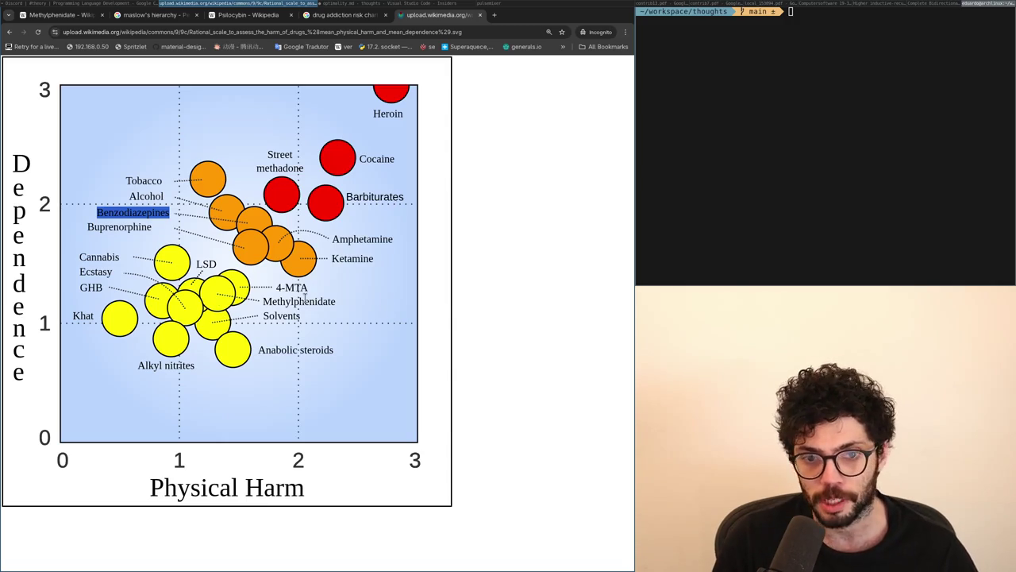
# Step: Close the drug harm chart image tab and the 'drug addiction risk chart' search tab
pyautogui.hotkey('ctrl', 'w')
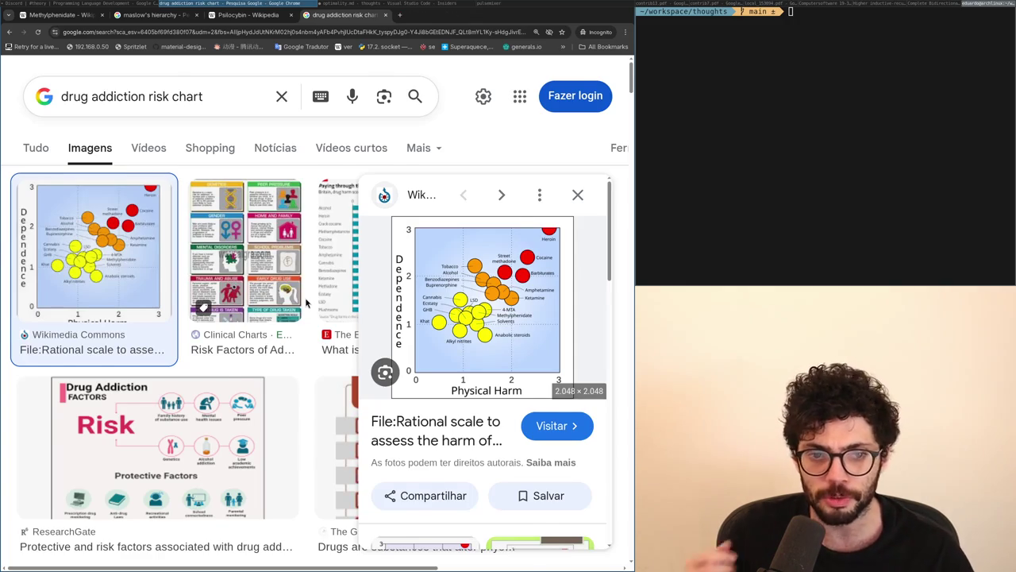
pyautogui.hotkey('ctrl', 'w')
pyautogui.hotkey('ctrl', 'w')
pyautogui.hotkey('ctrl', 'w')
pyautogui.hotkey('ctrl', 'w')
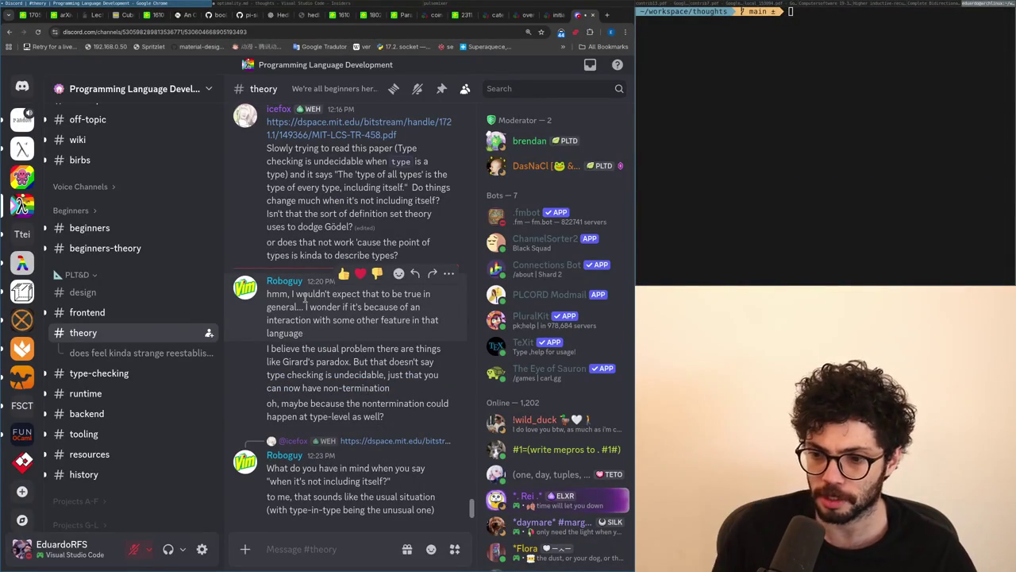
# Step: Switch from Discord's #theory channel back to the optimality.md note
pyautogui.press('super+Right')
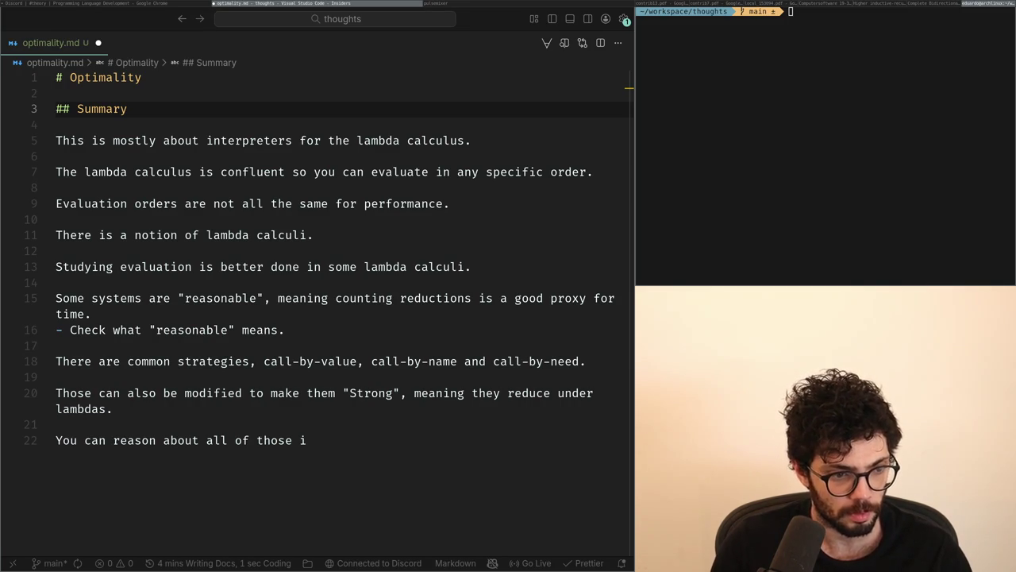
# Step: Replace the stray 'i' on line 22 with 'as some form of adding or removing laziness.'
pyautogui.hotkey('alt', 'Tab')
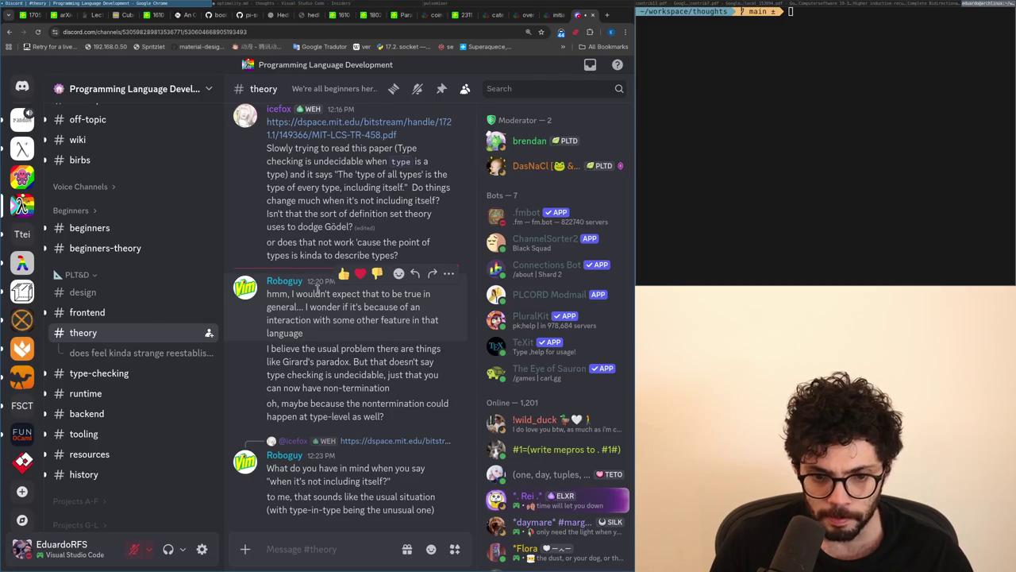
pyautogui.hotkey('alt', 'Tab')
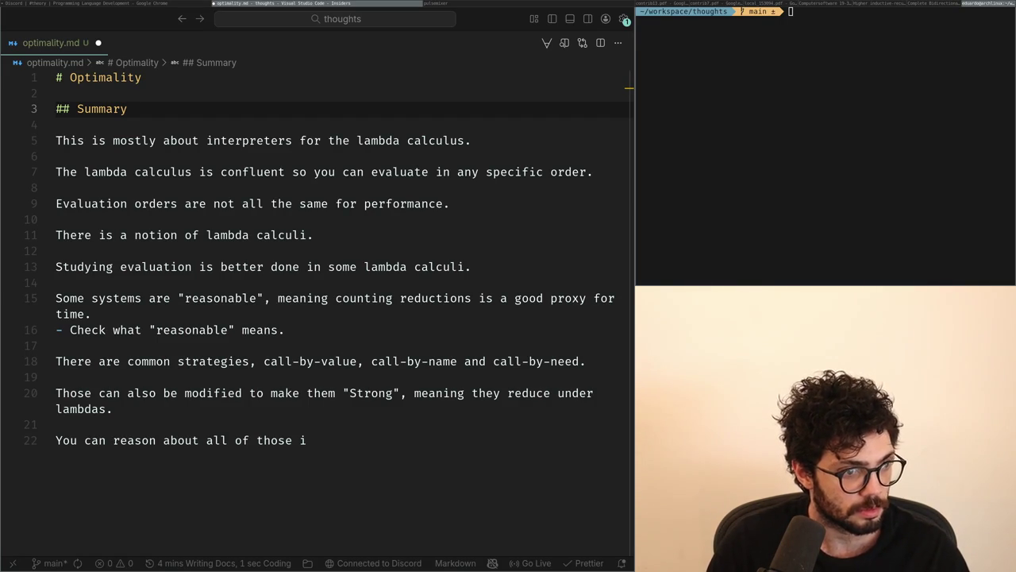
pyautogui.hotkey('alt', 'Tab')
pyautogui.hotkey('alt', 'Tab')
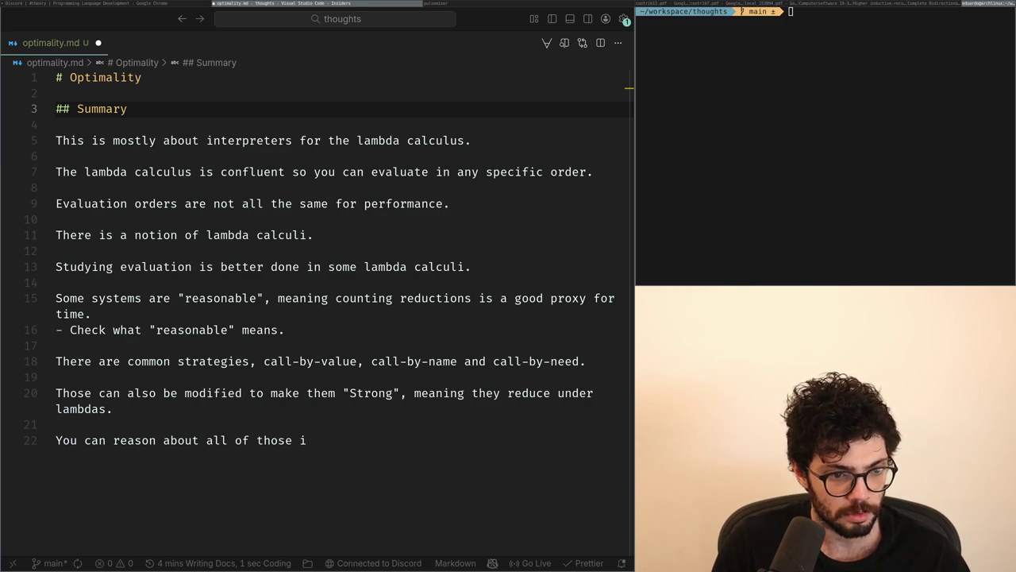
pyautogui.hotkey('ctrl', 'End')
pyautogui.hotkey('ctrl', 'Left')
pyautogui.hotkey('ctrl', 'Left')
pyautogui.hotkey('ctrl', 'Left')
pyautogui.hotkey('ctrl', 'Right')
pyautogui.hotkey('ctrl', 'Right')
pyautogui.hotkey('ctrl', 'Right')
pyautogui.hotkey('ctrl', 'Right')
pyautogui.hotkey('ctrl', 'Right')
pyautogui.hotkey('ctrl', 'Right')
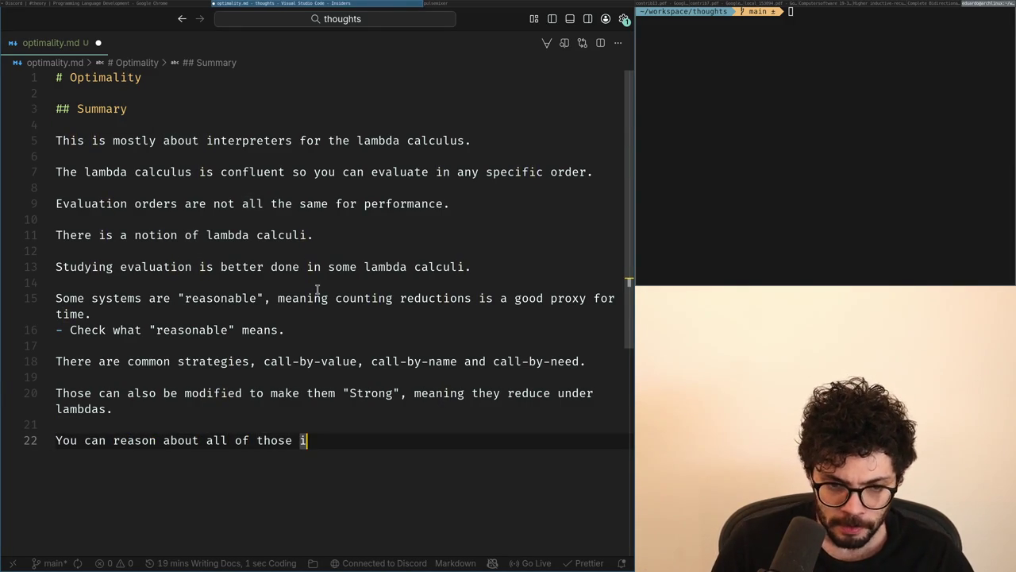
pyautogui.press('BackSpace')
pyautogui.write('as some form of ')
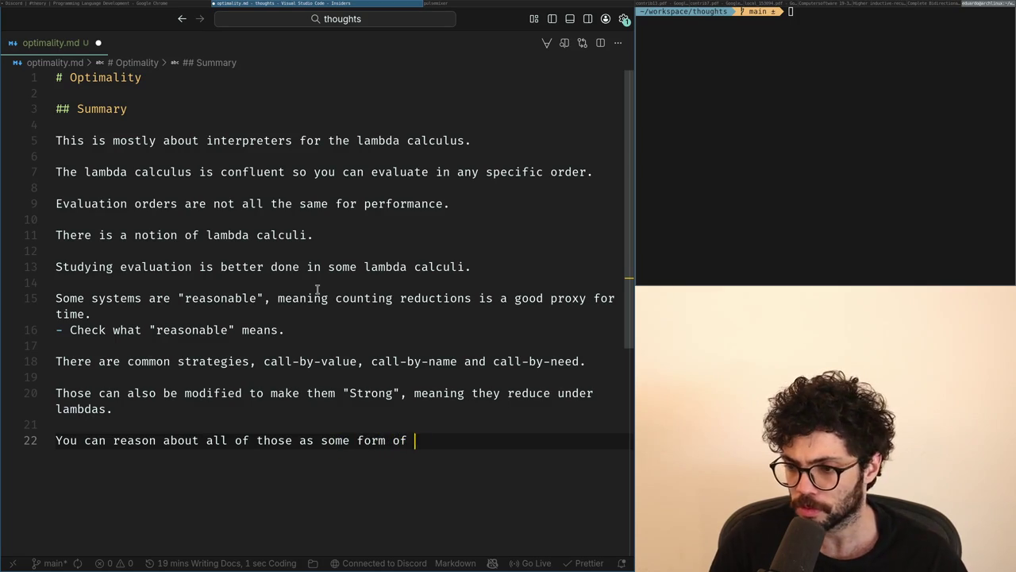
pyautogui.write('adding or removing laziness')
pyautogui.press('Home')
pyautogui.press('End')
pyautogui.write('.')
# Step: Append ', so, Weak and Strong versions' after 'lambdas' on line 20
pyautogui.press('Up')
pyautogui.press('Up')
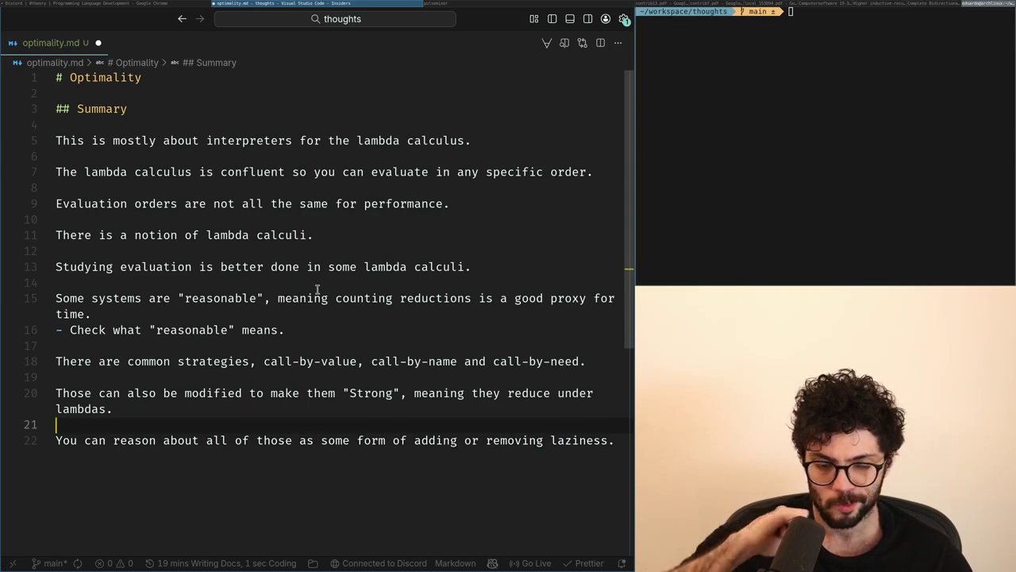
pyautogui.press('Left')
pyautogui.write(', so, Weak and S')
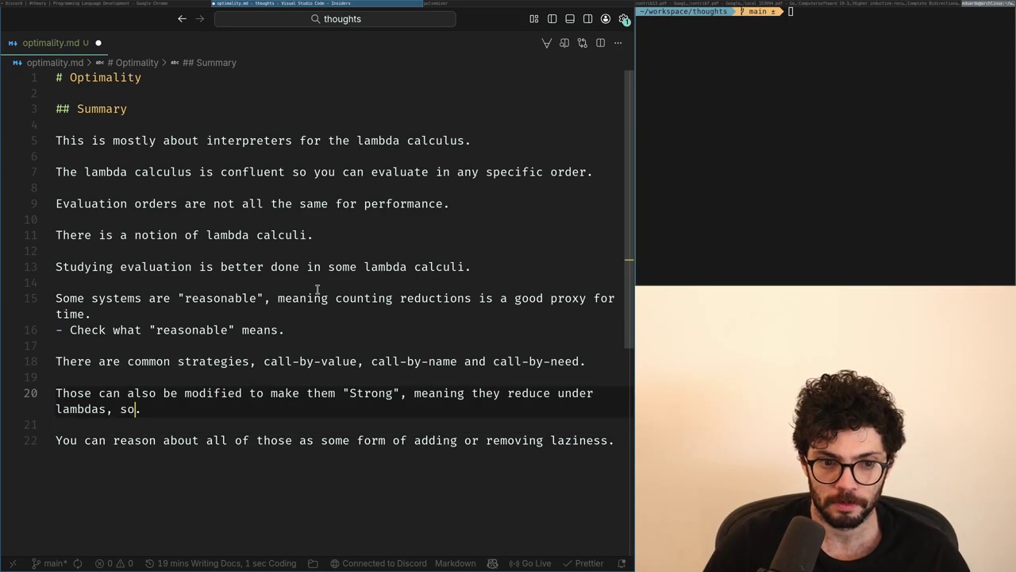
pyautogui.write('tronb')
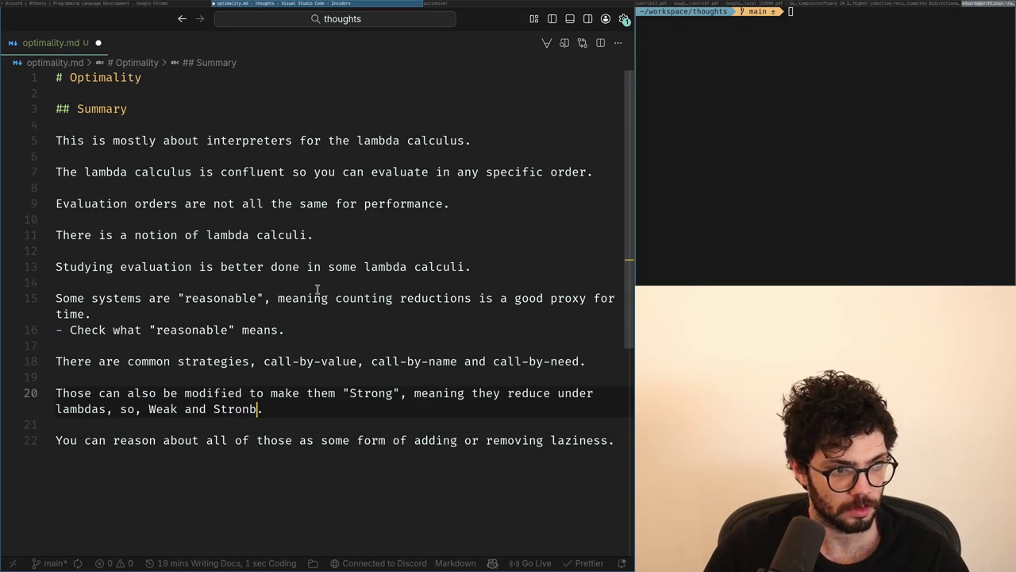
pyautogui.write(' versions')
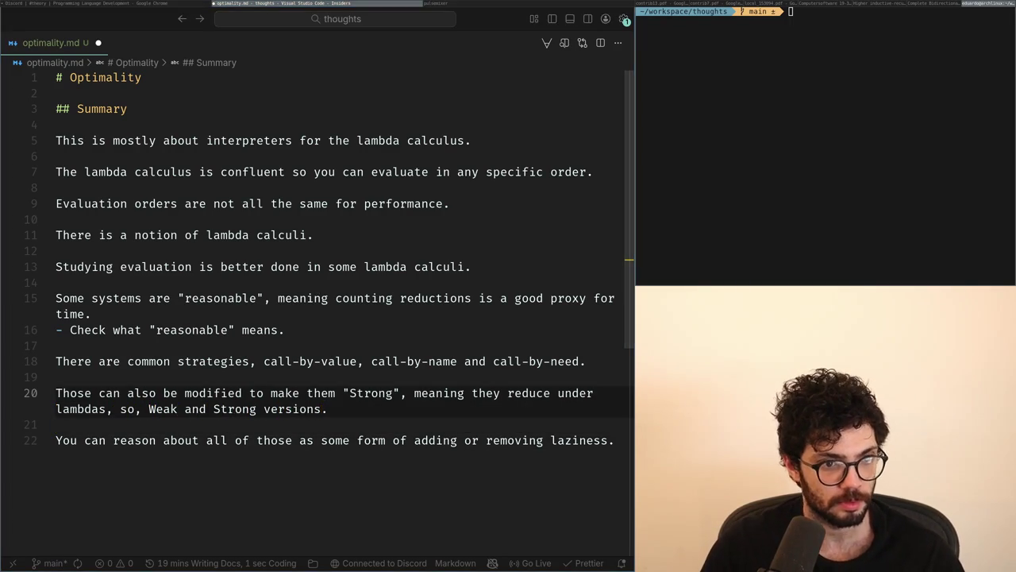
pyautogui.hotkey('alt', 'Tab')
pyautogui.hotkey('alt', 'Tab')
pyautogui.hotkey('alt', 'Tab')
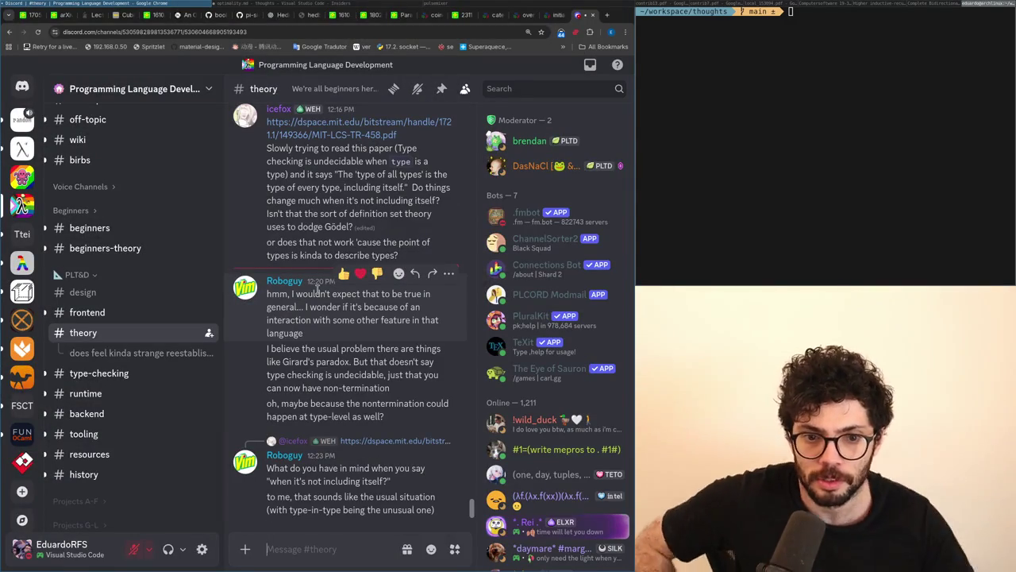
# Step: Start a reply to the type-in-type paper question, then discard the draft
pyautogui.scroll(2, 337, 361)
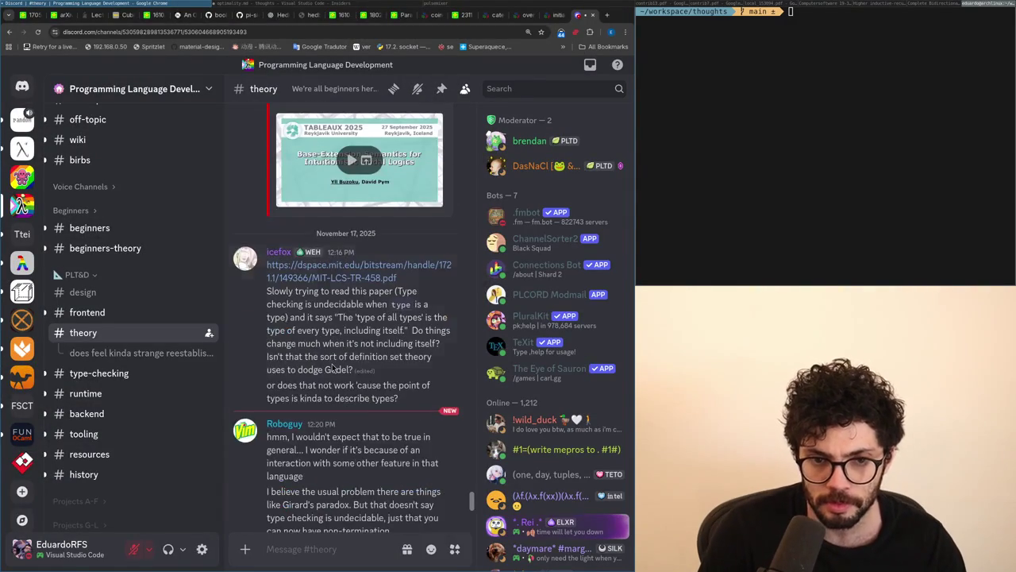
pyautogui.scroll(-2, 326, 354)
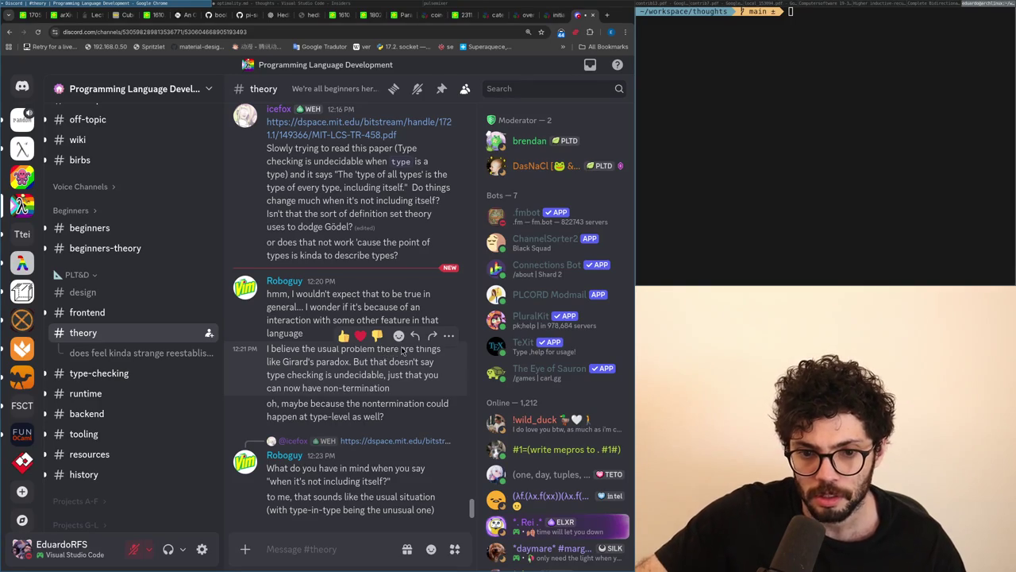
pyautogui.scroll(1, 404, 353)
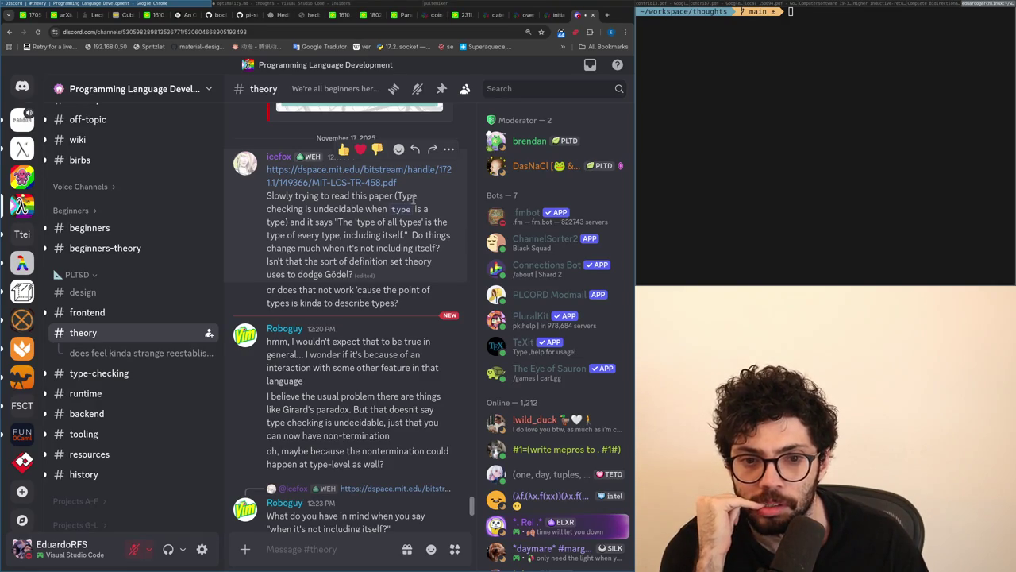
pyautogui.click(414, 149)
pyautogui.scroll(2, 382, 315)
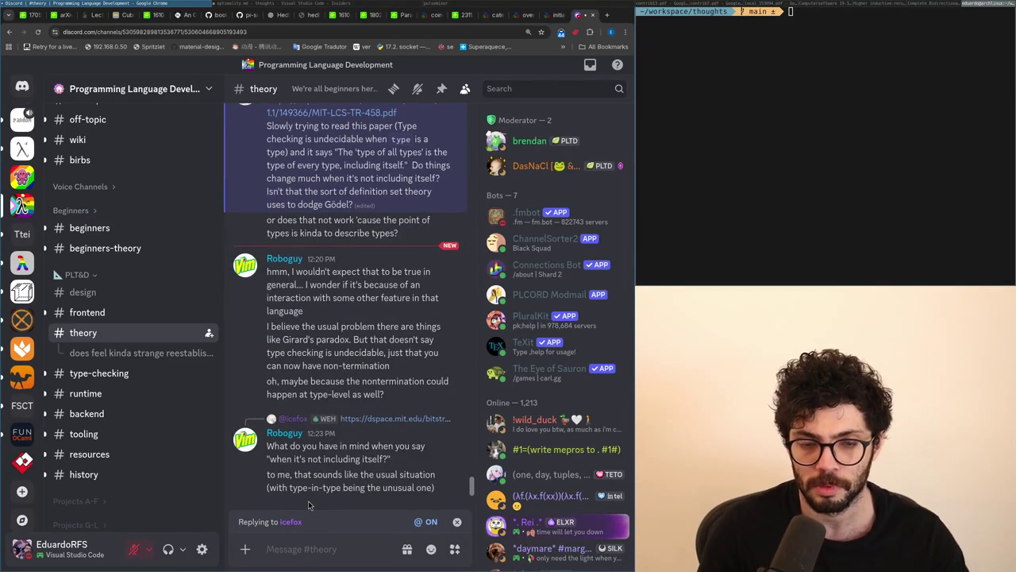
pyautogui.write('as Roboguy')
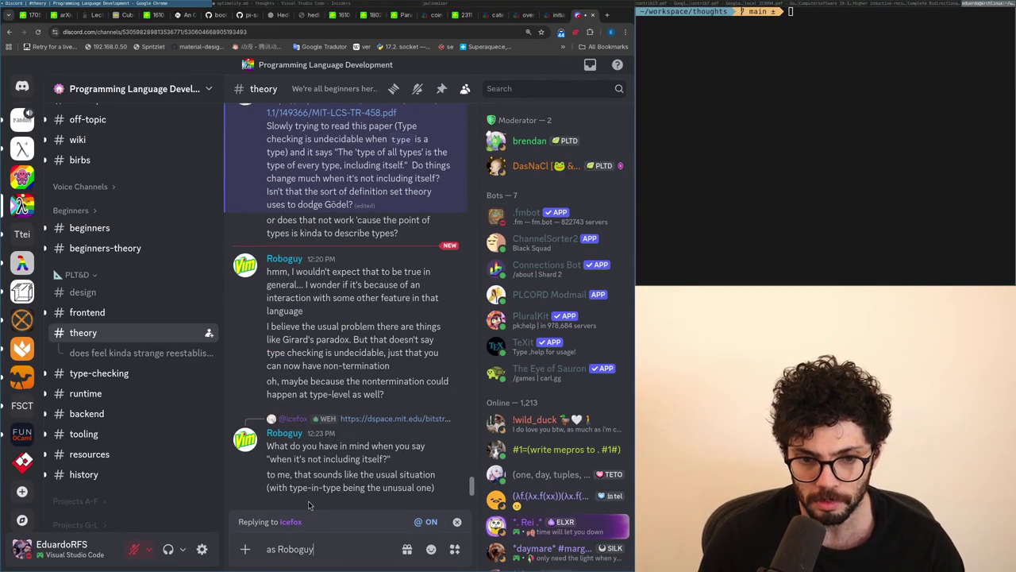
pyautogui.hotkey('ctrl', 'a')
pyautogui.press('BackSpace')
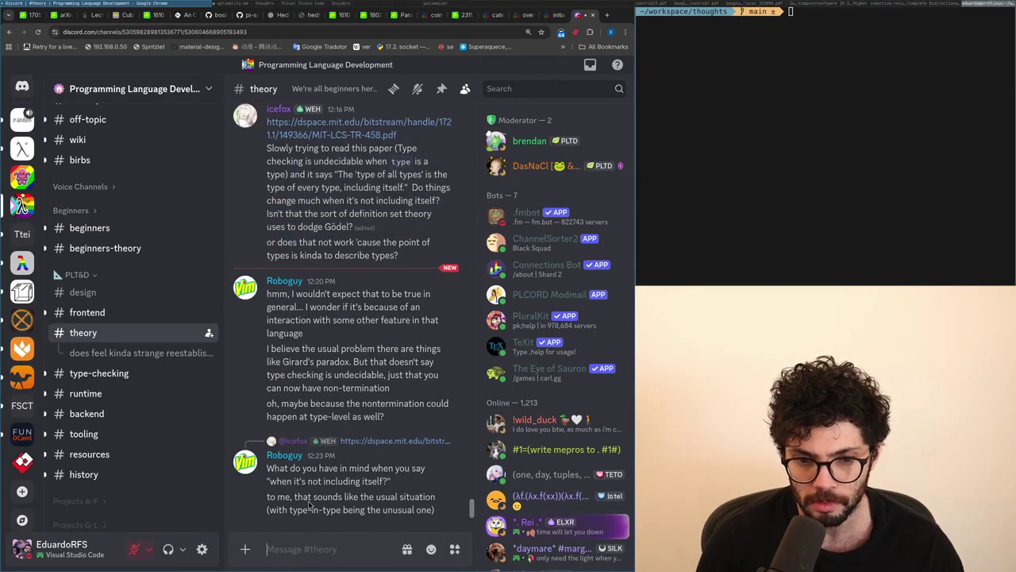
# Step: Reply 'it happens at term and type level on type in type', then post a System U follow-up
pyautogui.click(449, 271)
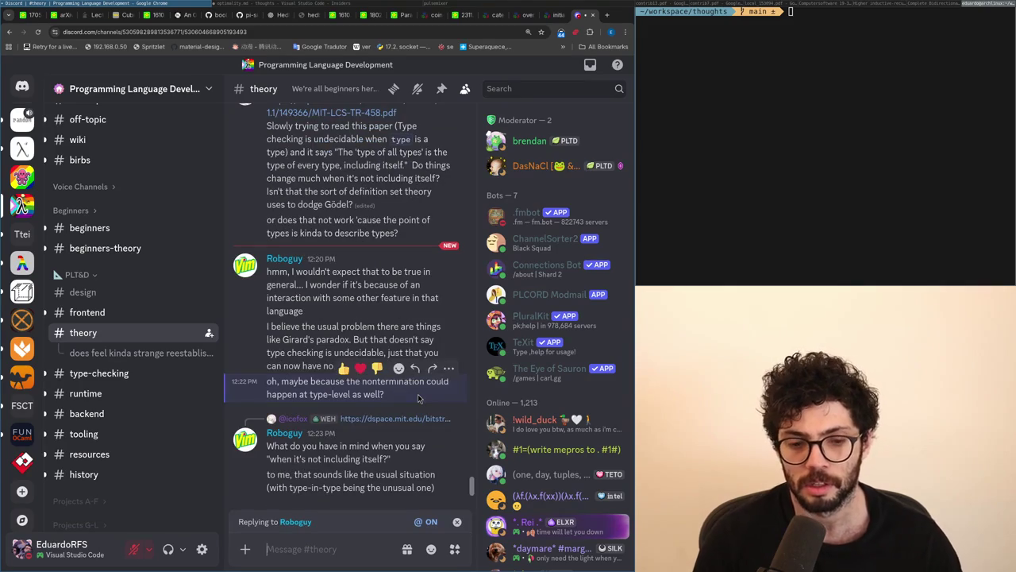
pyautogui.write('it')
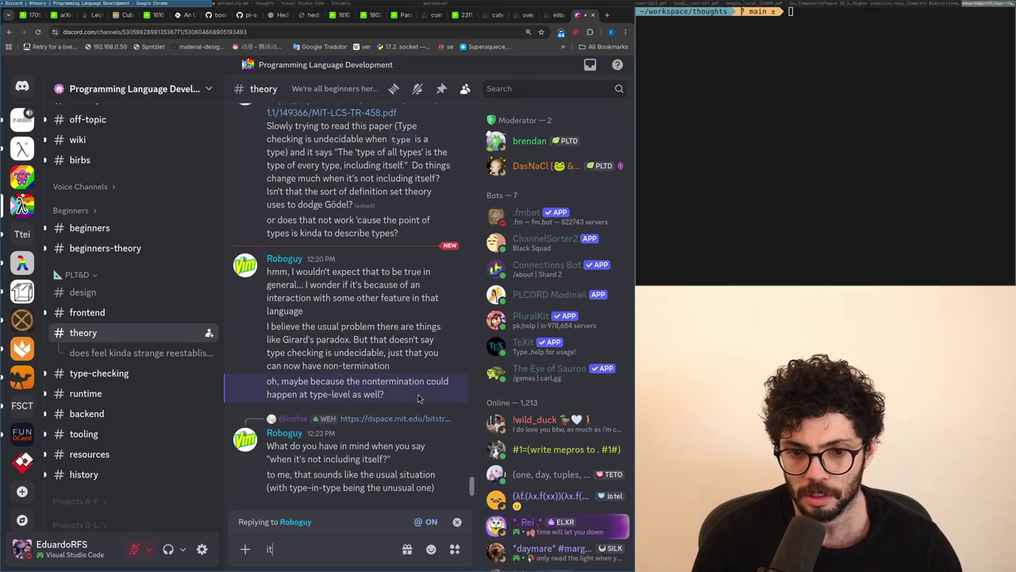
pyautogui.write(' happens at term and type level')
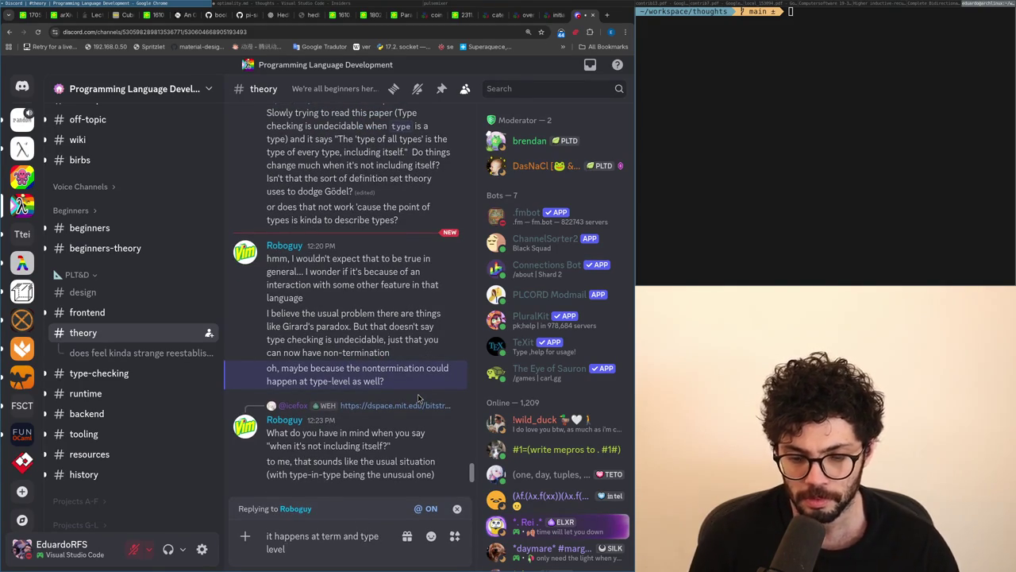
pyautogui.write(' on type in type')
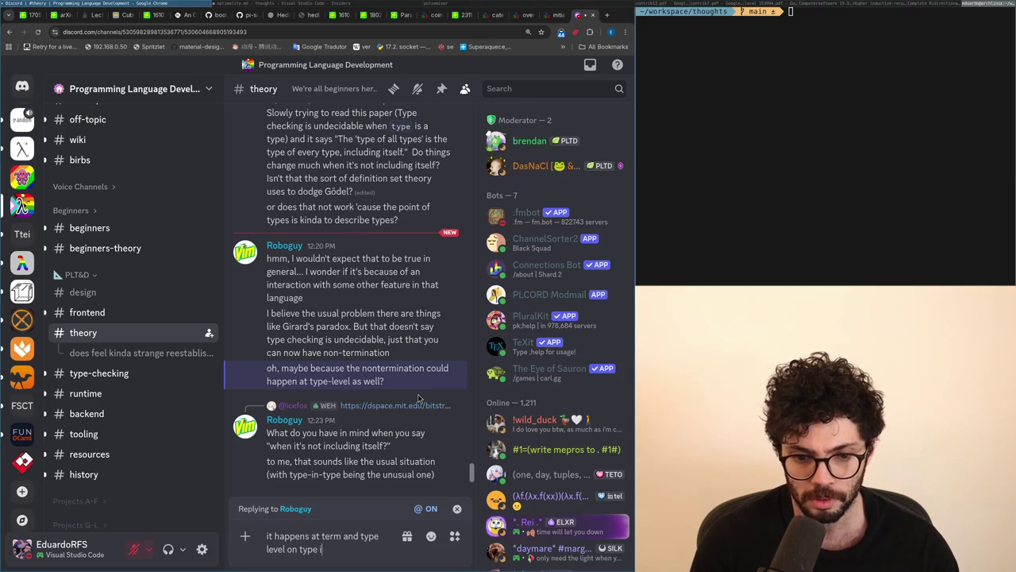
pyautogui.press('Return')
pyautogui.write('for Sys')
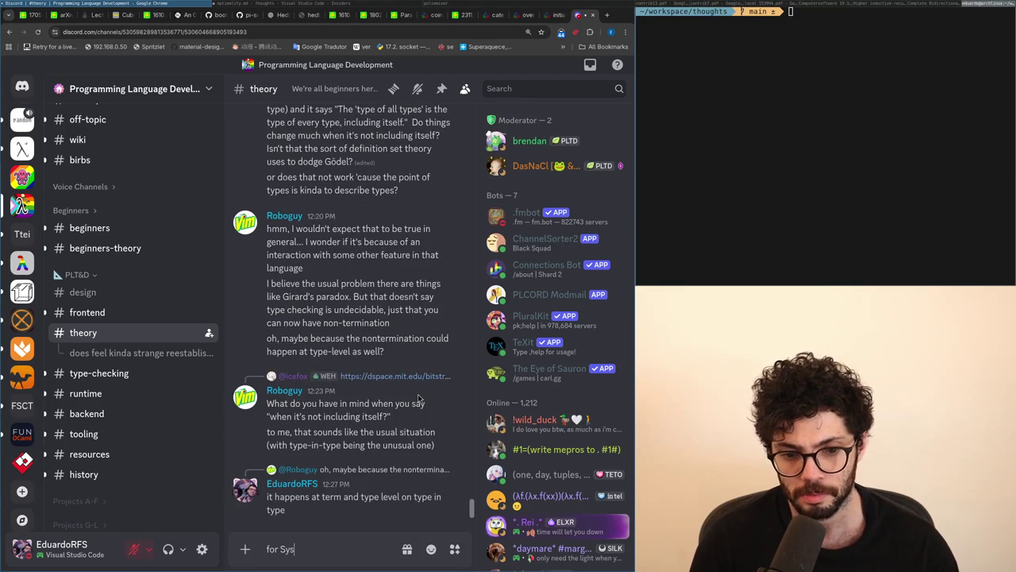
pyautogui.write('tem U is only ')
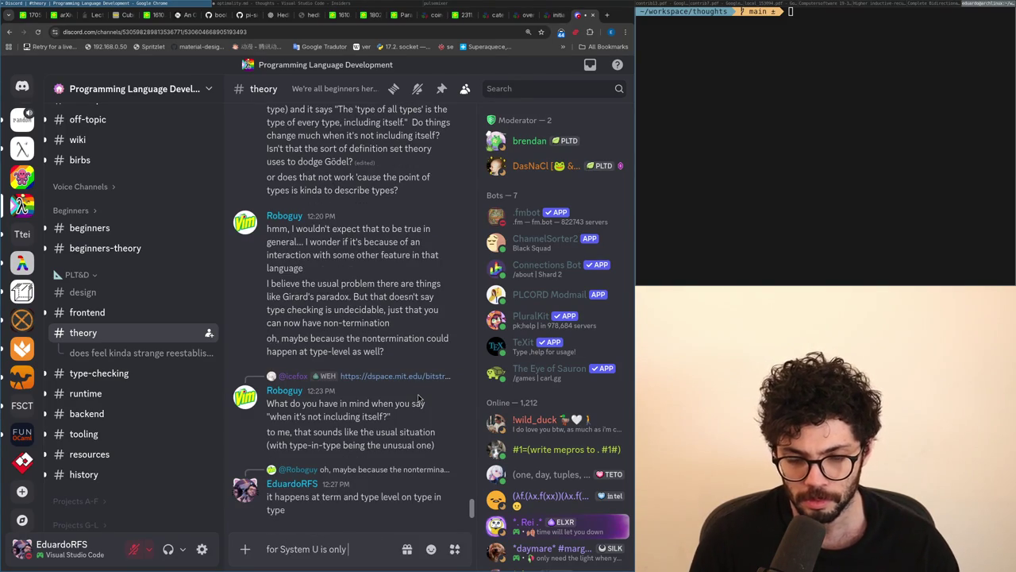
pyautogui.write('type level actually')
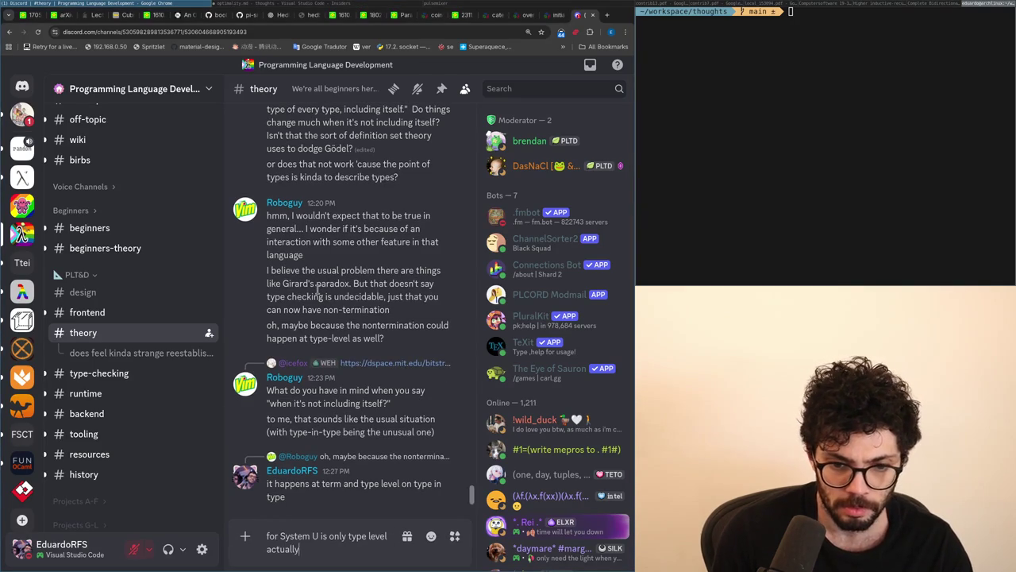
pyautogui.press('Return')
# Step: Edit the System U message: prefix 'IIRC', add 'so you can type anything as anything else', 'only'→'at first'
pyautogui.press('Up')
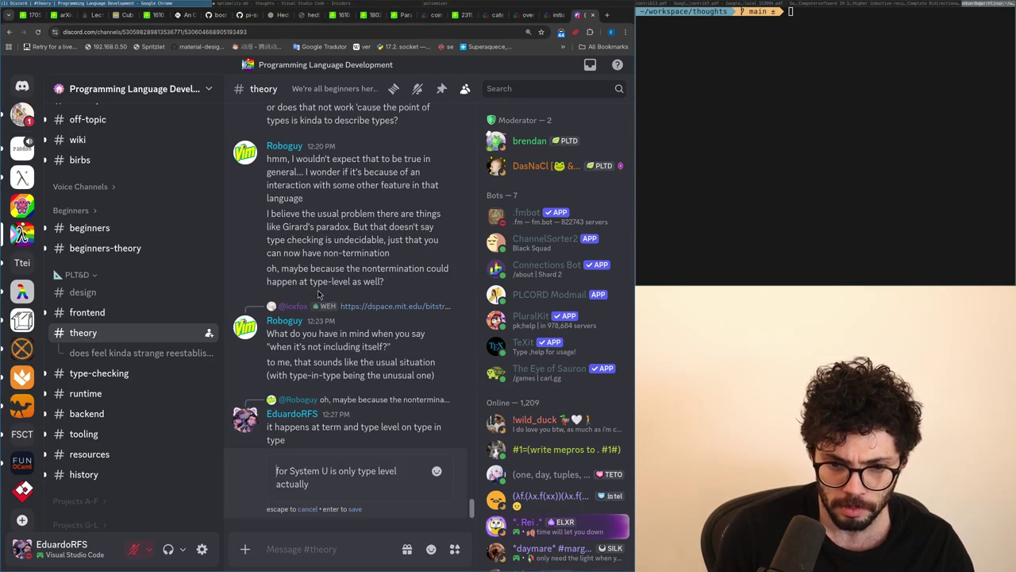
pyautogui.hotkey('ctrl', 'Home')
pyautogui.write('IIRC')
pyautogui.press('Return')
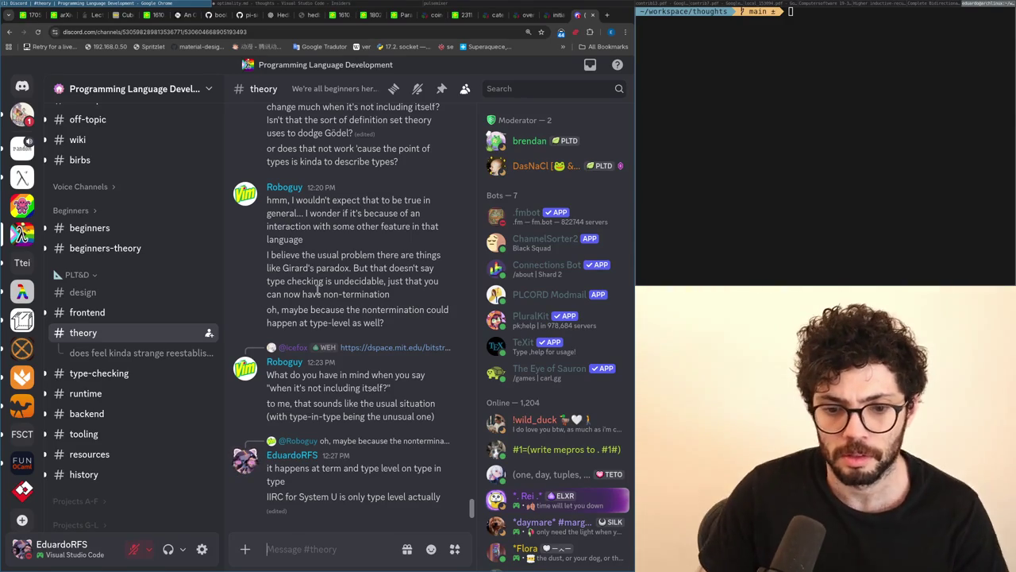
pyautogui.press('Up')
pyautogui.write(', so you can g')
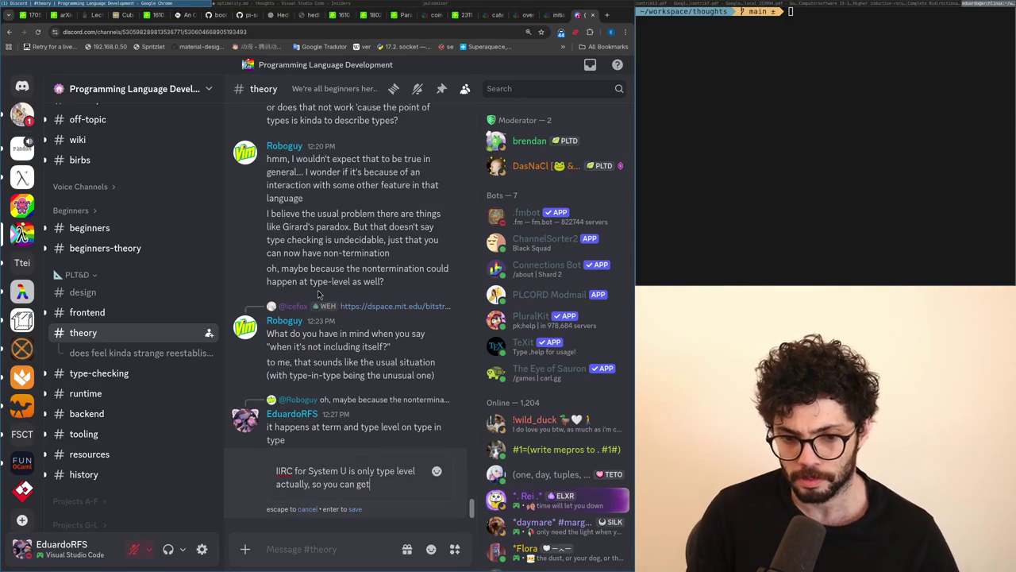
pyautogui.write('type an')
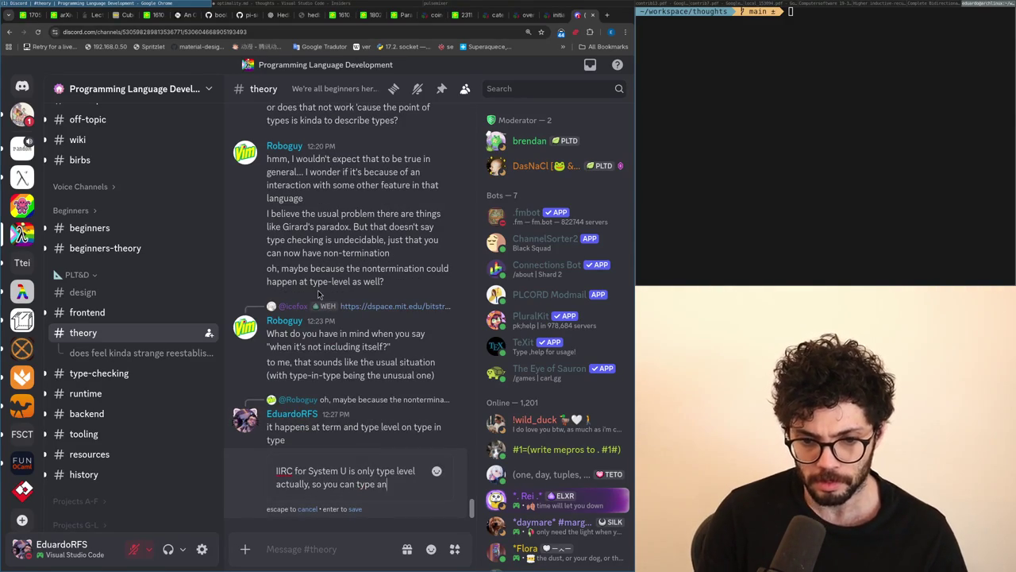
pyautogui.write('ything as anything else')
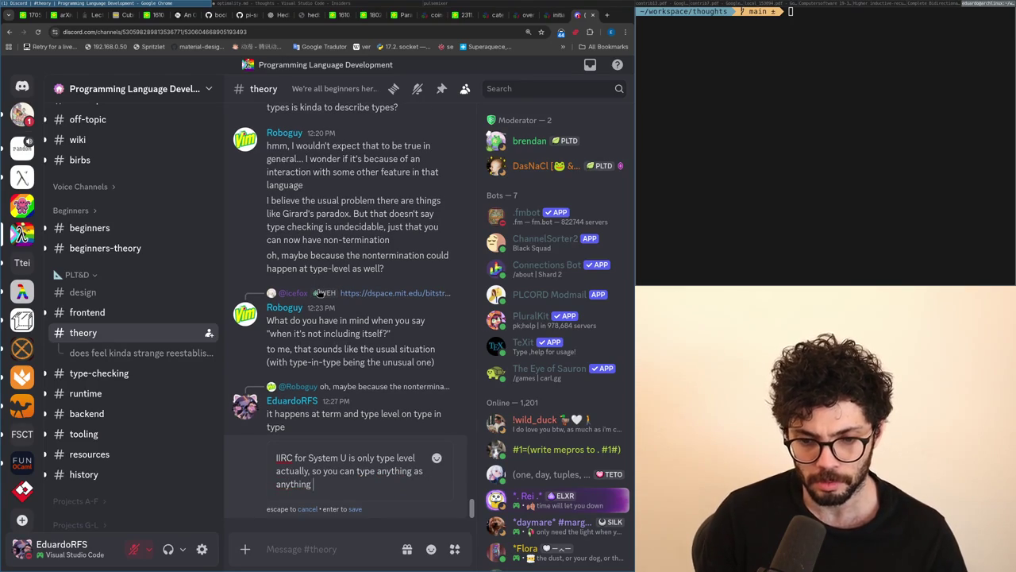
pyautogui.press('Up')
pyautogui.press('Up')
pyautogui.hotkey('ctrl', 'Left')
pyautogui.hotkey('ctrl', 'Delete')
pyautogui.write('at first')
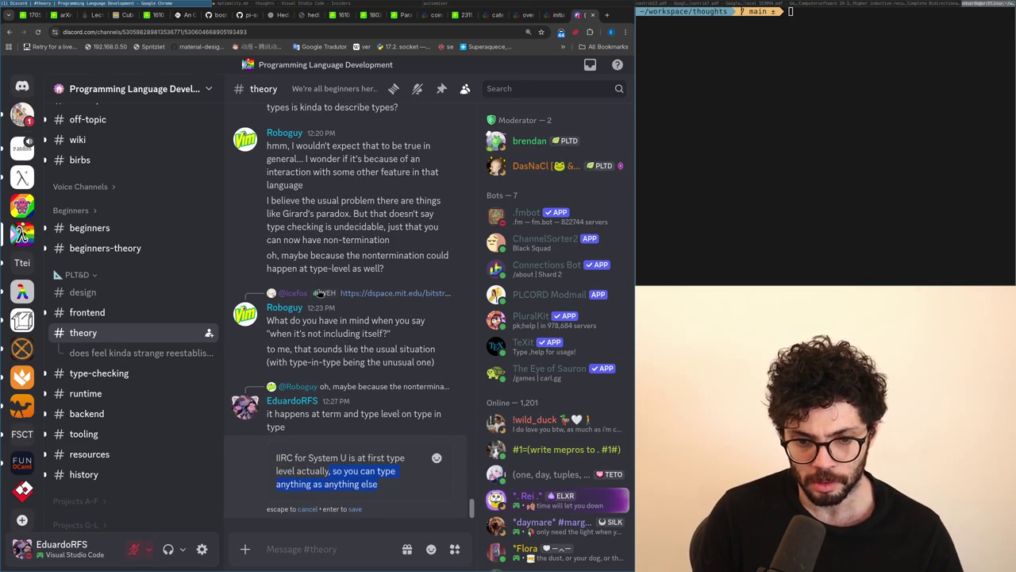
pyautogui.press('Return')
# Step: Reply to the paper question 'yeah, you do get Girard and Hurken's paradox'
pyautogui.scroll(3, 343, 311)
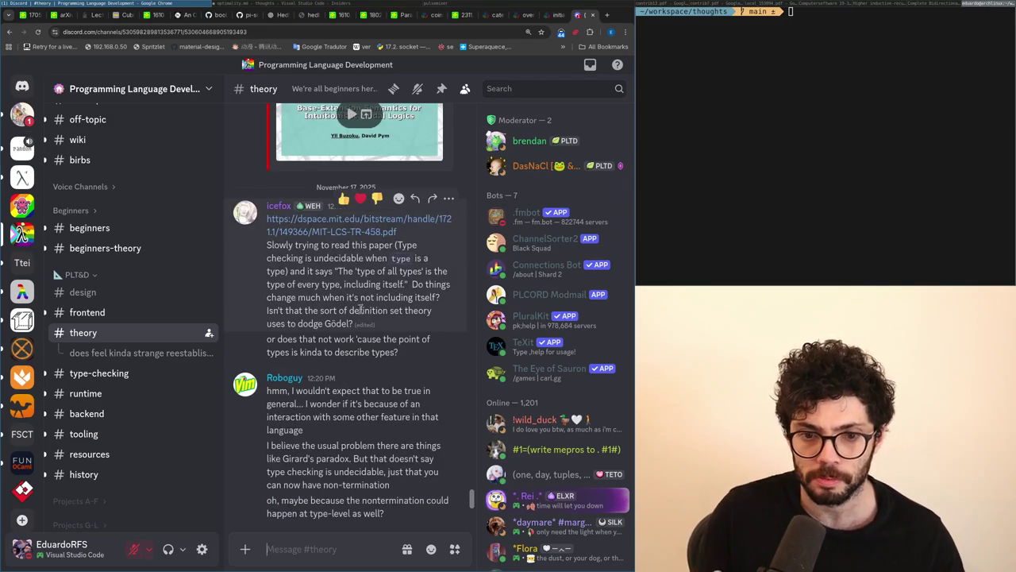
pyautogui.scroll(-3, 343, 311)
pyautogui.scroll(3, 340, 240)
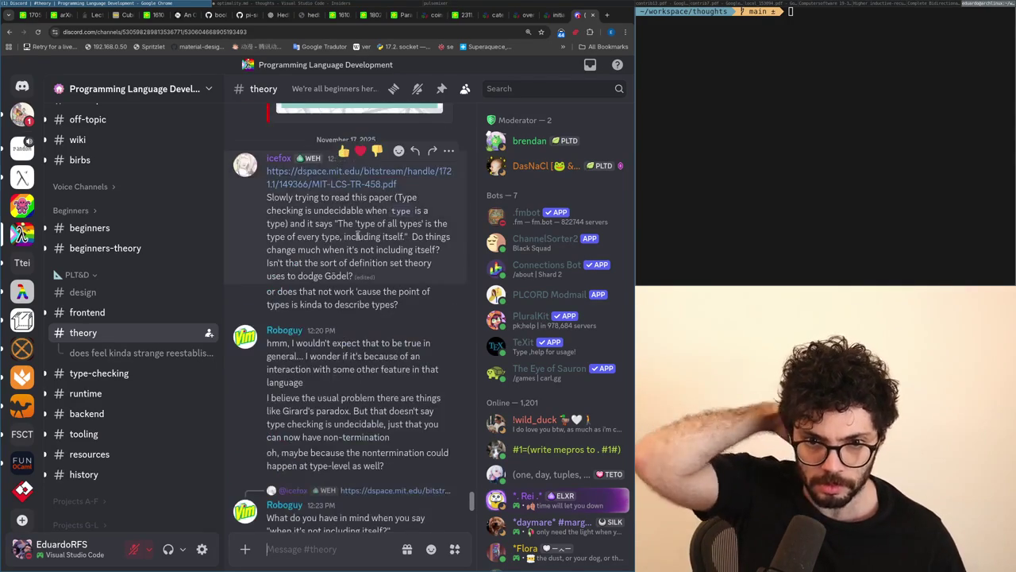
pyautogui.click(414, 152)
pyautogui.write('yeah')
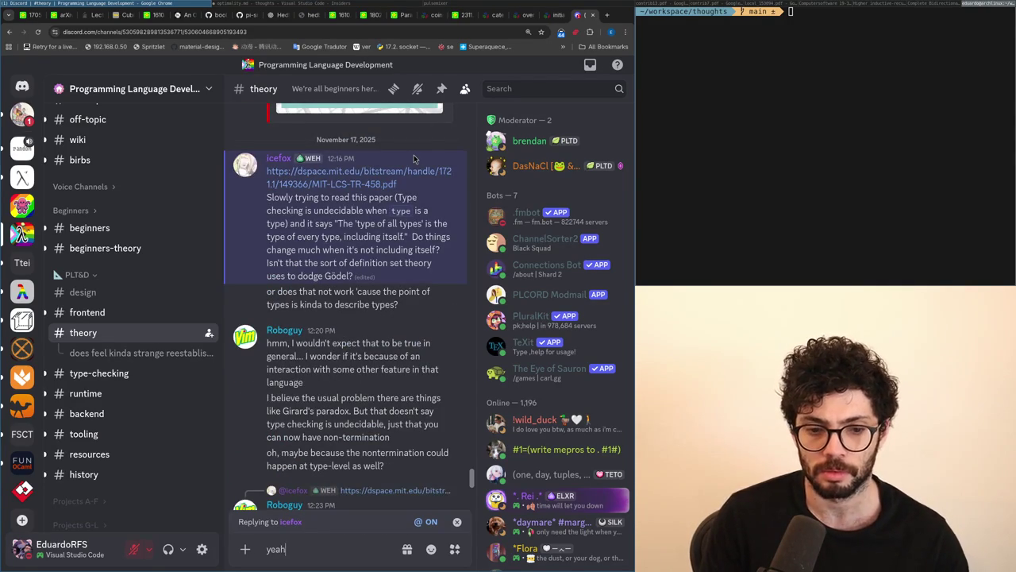
pyautogui.write(', you do get Hurkens paradox')
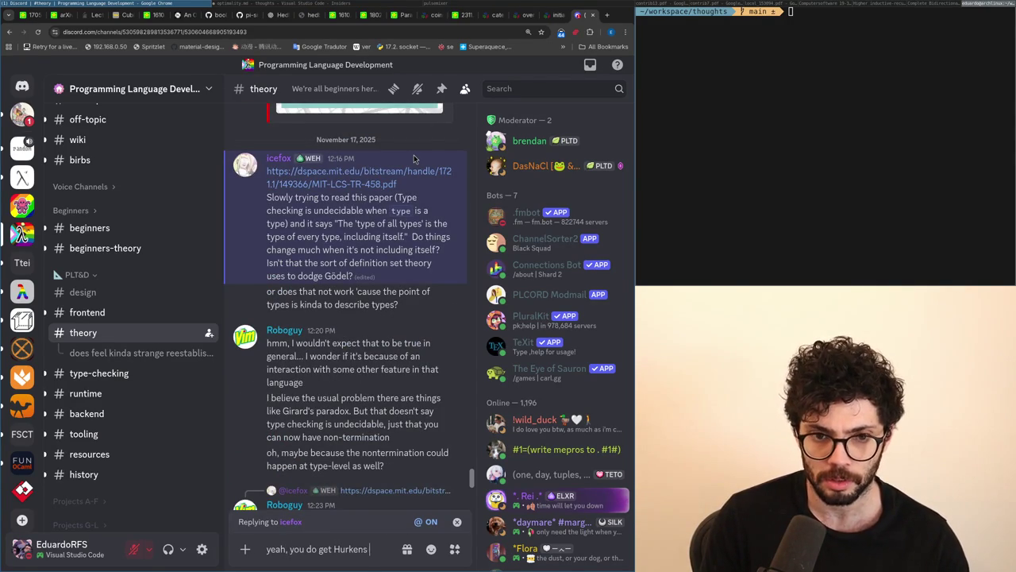
pyautogui.hotkey('ctrl', 'BackSpace')
pyautogui.hotkey('ctrl', 'BackSpace')
pyautogui.write('Girar')
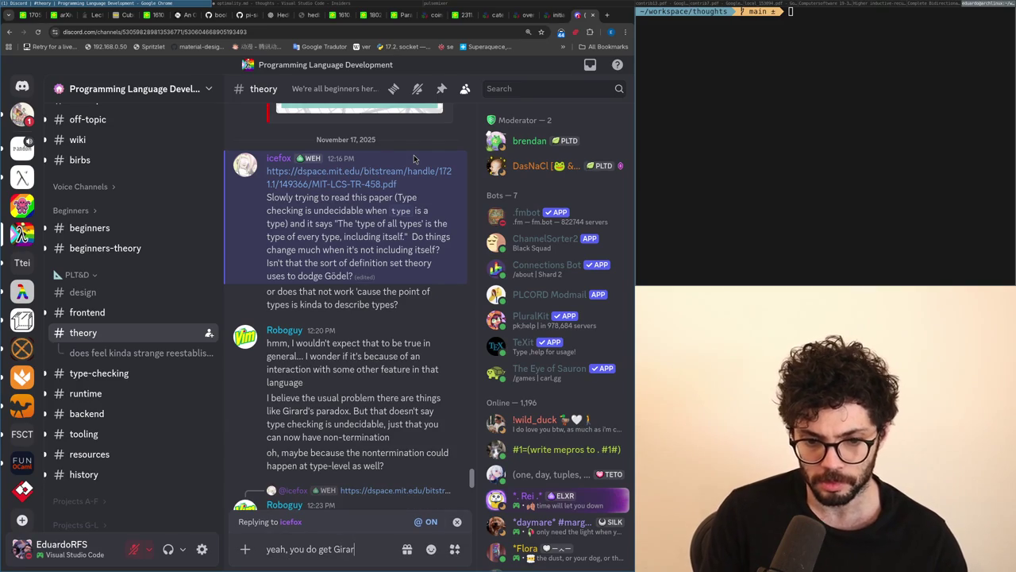
pyautogui.write("d and Hurken's paradox")
pyautogui.press('Return')
# Step: Post that type in type means typing more programs, eventually including infinite loops
pyautogui.write('IMO, you should just think about type in type as recovering pro')
pyautogui.press('BackSpace')
pyautogui.press('BackSpace')
pyautogui.press('BackSpace')
pyautogui.write("being able to type more programs, eventually you're able to type infinite loops")
pyautogui.press('Return')
# Step: Post 'but you can have `Type : Type`, if the system restricts in other ways'
pyautogui.write('but you can have type in type, if the system restricts in othe')
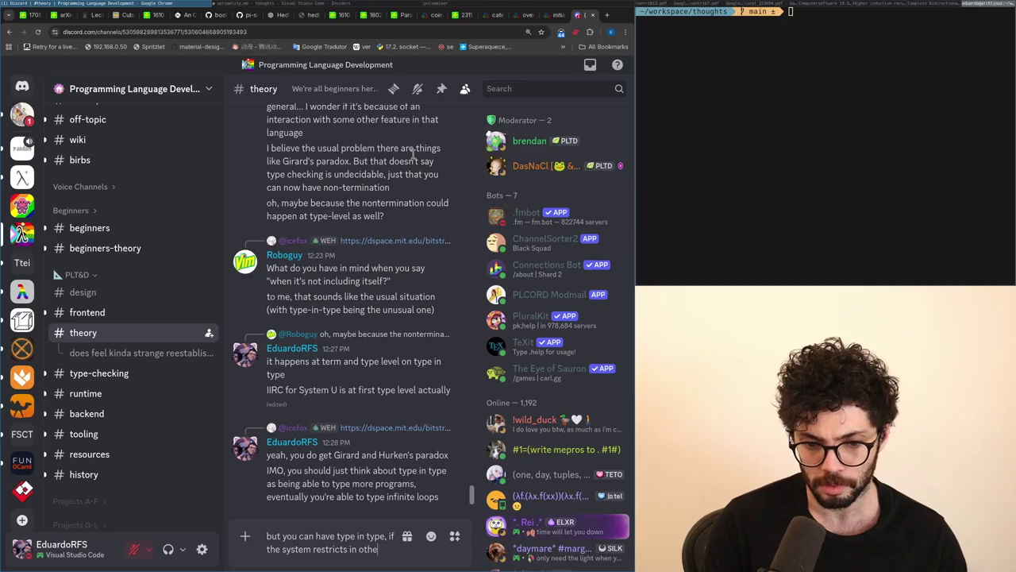
pyautogui.write('r ways,')
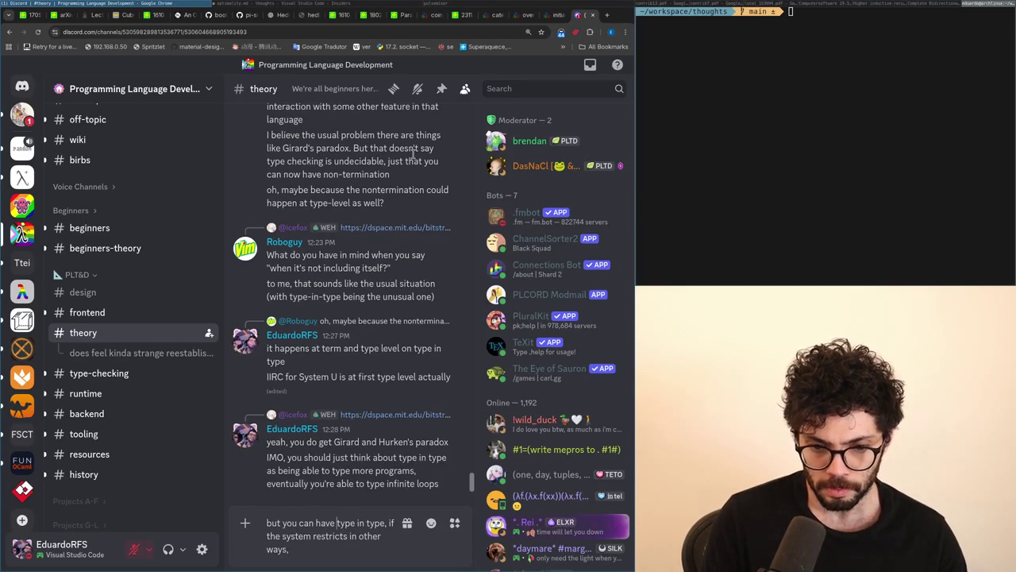
pyautogui.write('`')
pyautogui.press('Delete')
pyautogui.write('T')
pyautogui.press('Right')
pyautogui.press('Right')
pyautogui.press('Right')
pyautogui.press('Delete')
pyautogui.press('Delete')
pyautogui.press('Delete')
pyautogui.write(':')
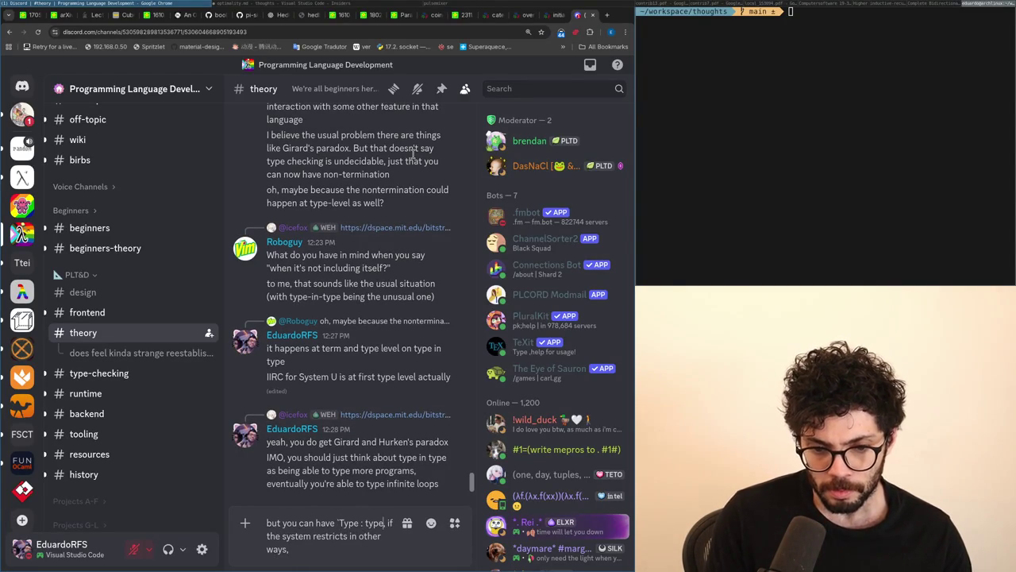
pyautogui.press('Delete')
pyautogui.write('T')
pyautogui.press('Right')
pyautogui.press('Right')
pyautogui.press('Right')
pyautogui.write('`')
pyautogui.press('Return')
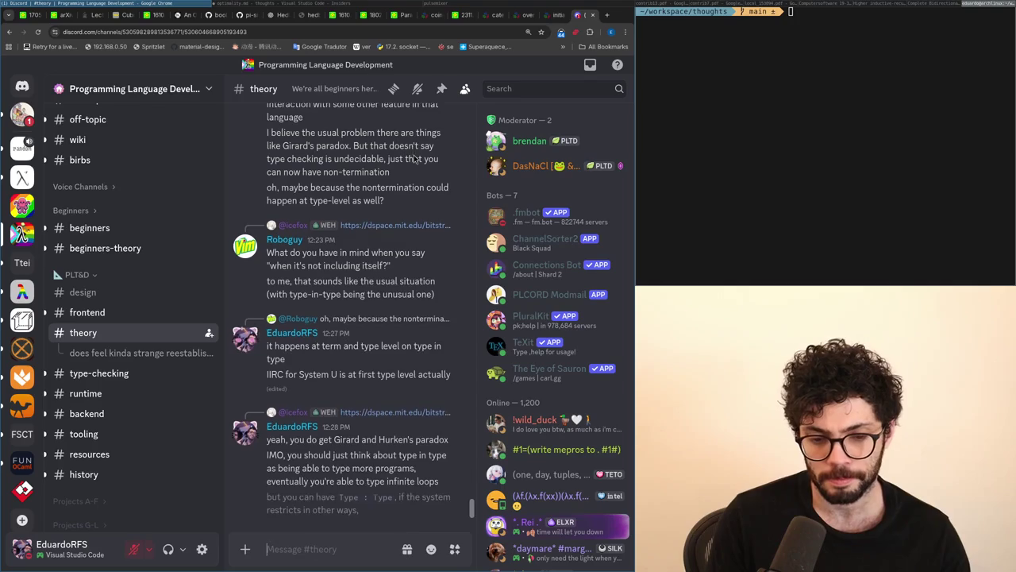
# Step: Edit the Type : Type message to remove its trailing character
pyautogui.press('Up')
pyautogui.press('BackSpace')
pyautogui.press('Return')
# Step: Discard a 'my favorite' draft and scroll up to the Girard's paradox message
pyautogui.write('my favorite')
pyautogui.hotkey('ctrl', 'a')
pyautogui.press('BackSpace')
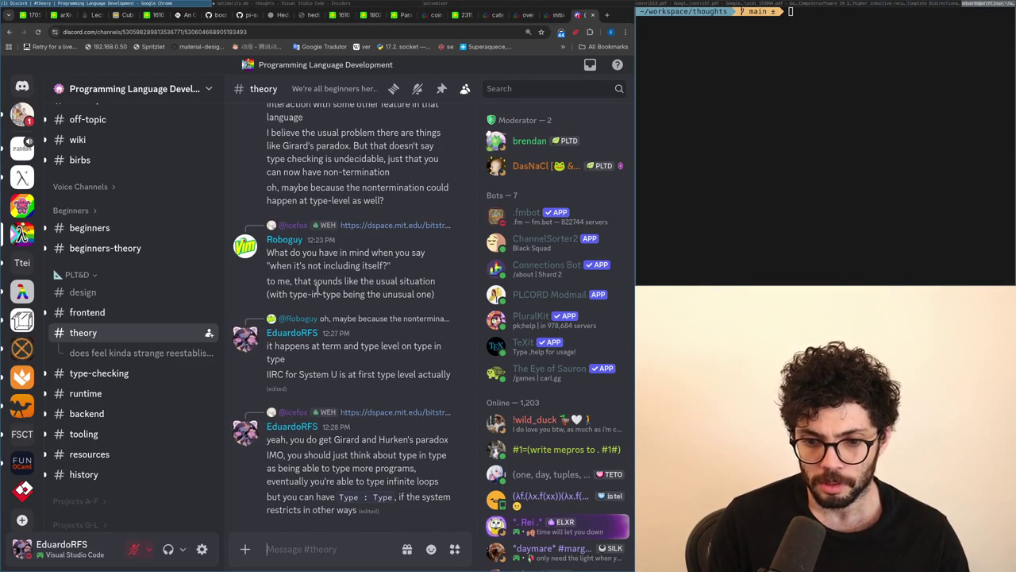
pyautogui.scroll(3, 341, 302)
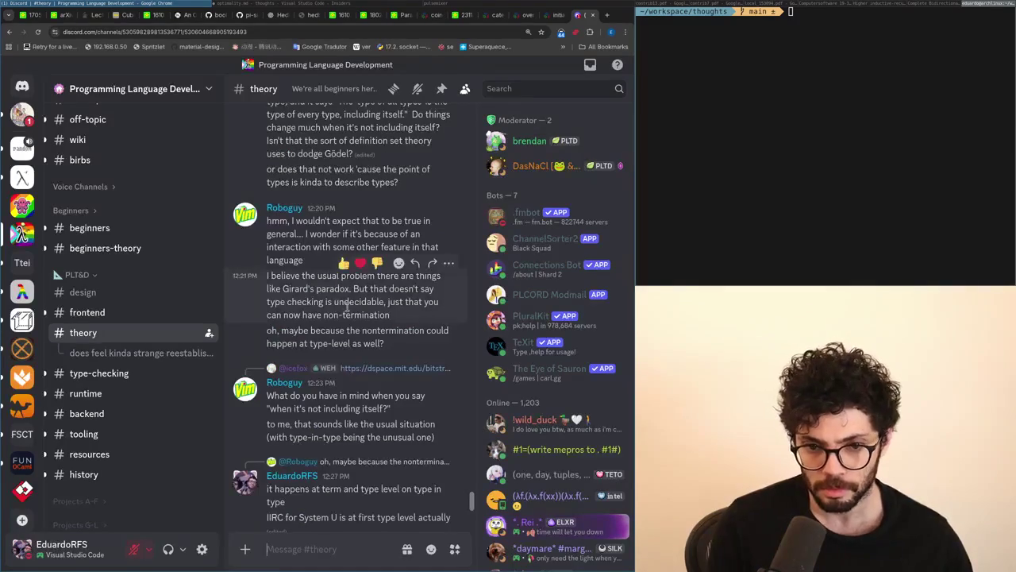
# Step: Reply to the Girard's paradox message that the opposite is more concerning; undecidable checking is okay
pyautogui.click(414, 263)
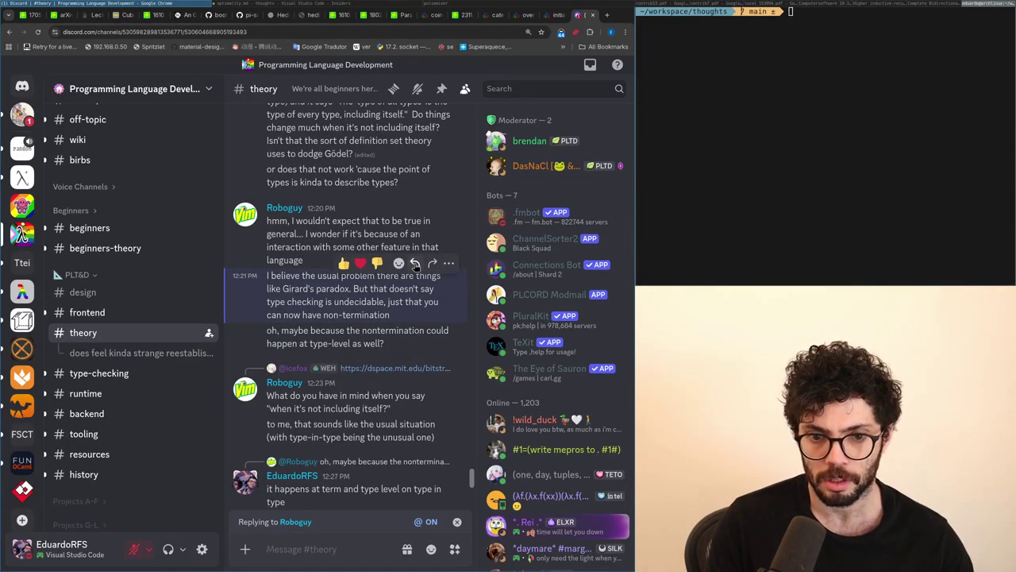
pyautogui.write('I would say the opposi')
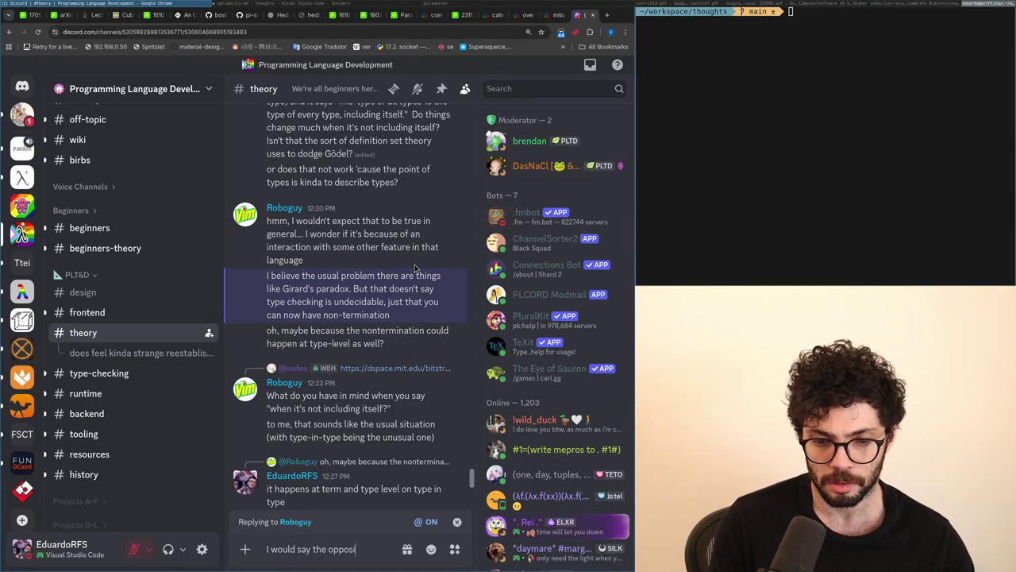
pyautogui.write('te is actually more concerning, unde')
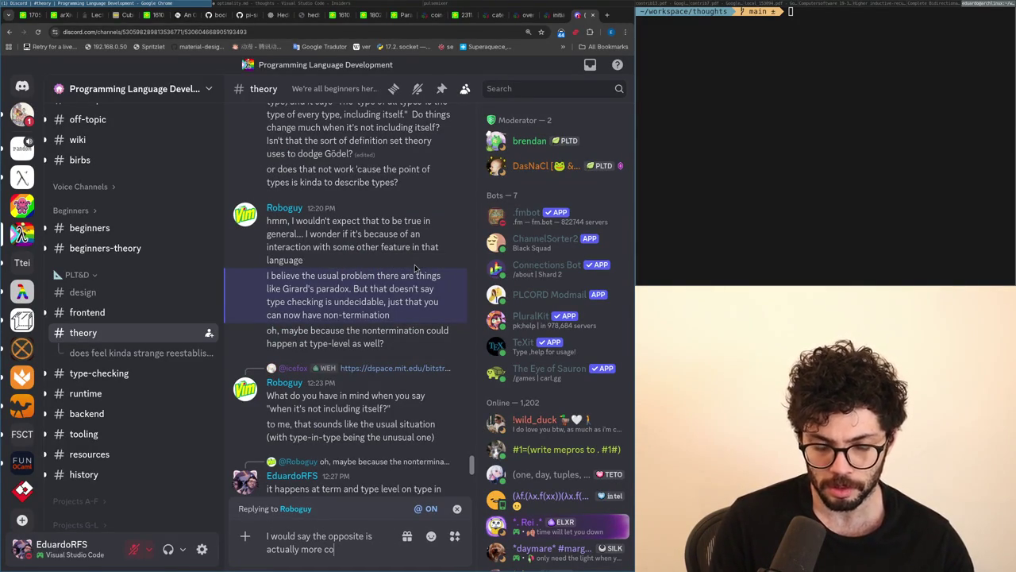
pyautogui.write('cida')
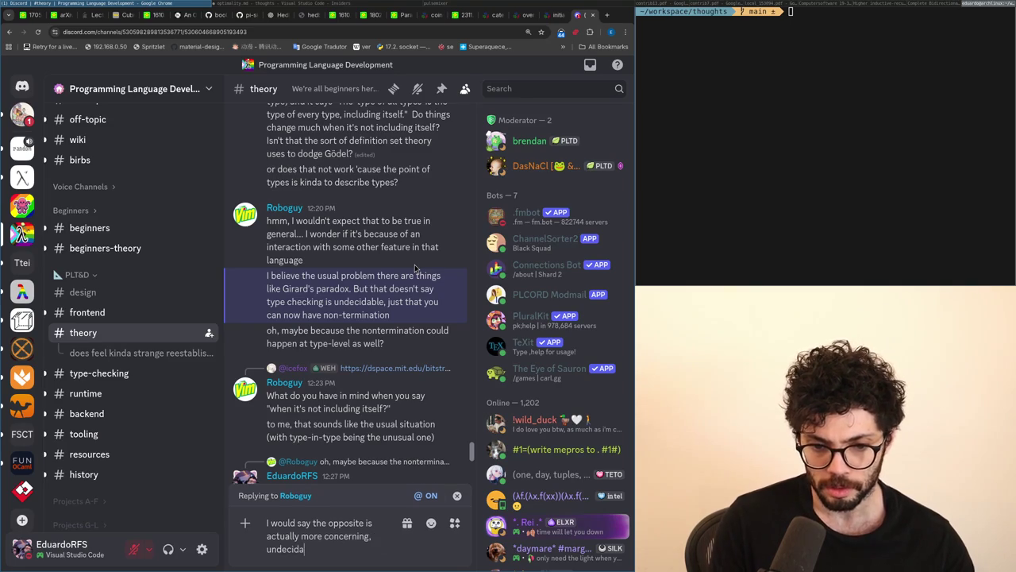
pyautogui.write('ble checking is okay as')
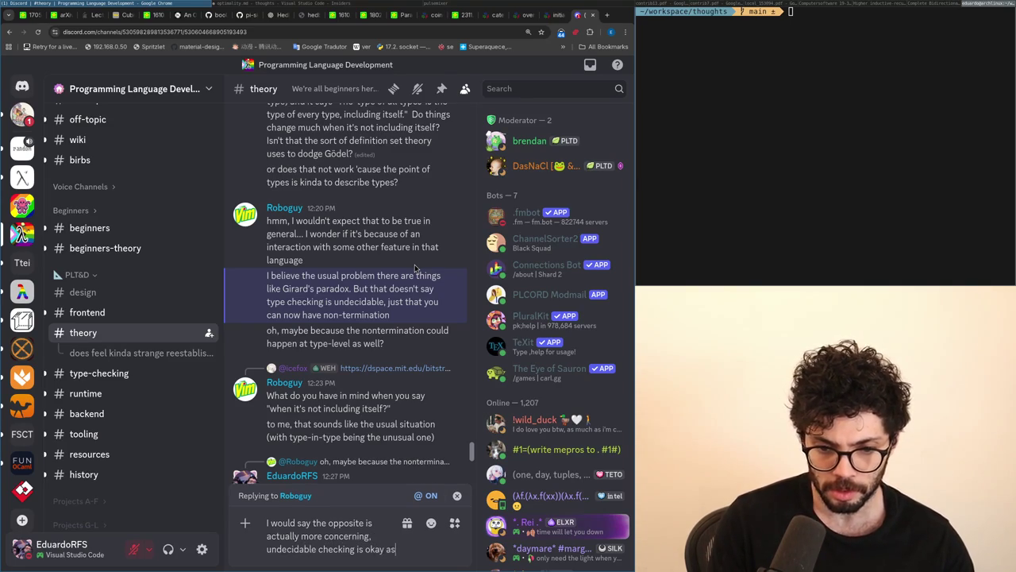
pyautogui.write(' long as you do not get')
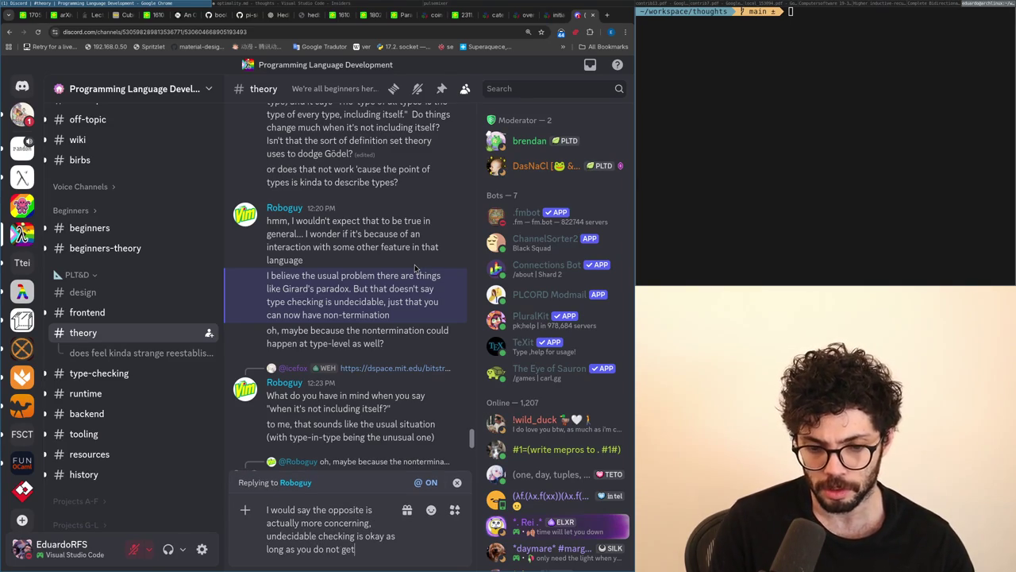
pyautogui.write(' non termination')
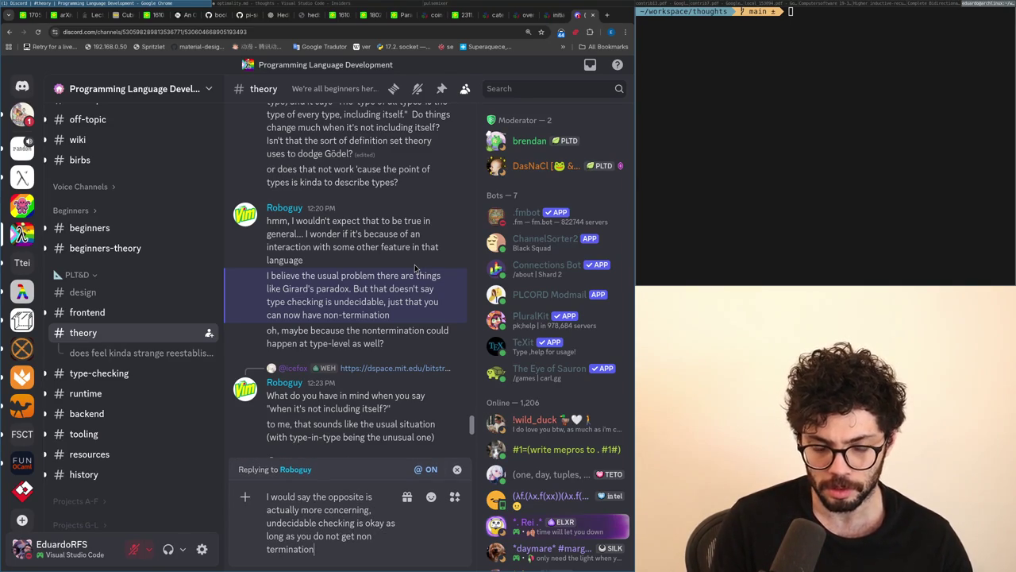
pyautogui.press('Return')
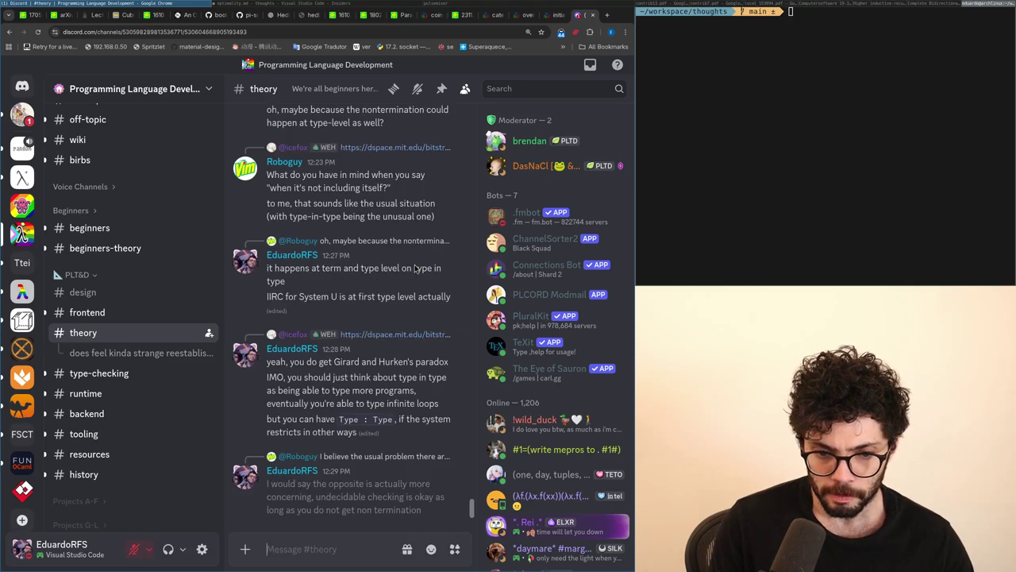
# Step: Post 'you can have termination and decidable checking in a weak type theory'
pyautogui.write('but termination is')
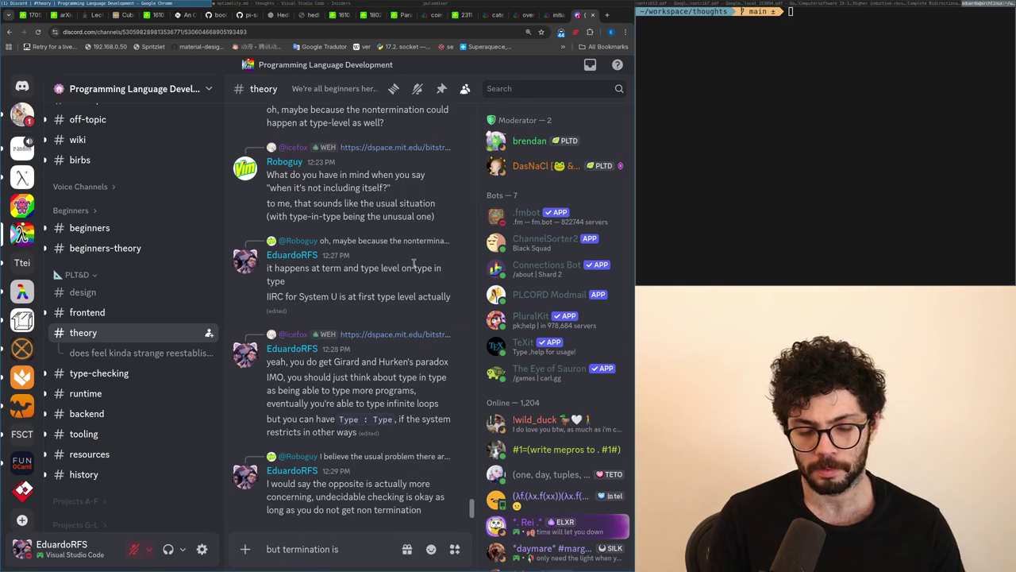
pyautogui.press('BackSpace')
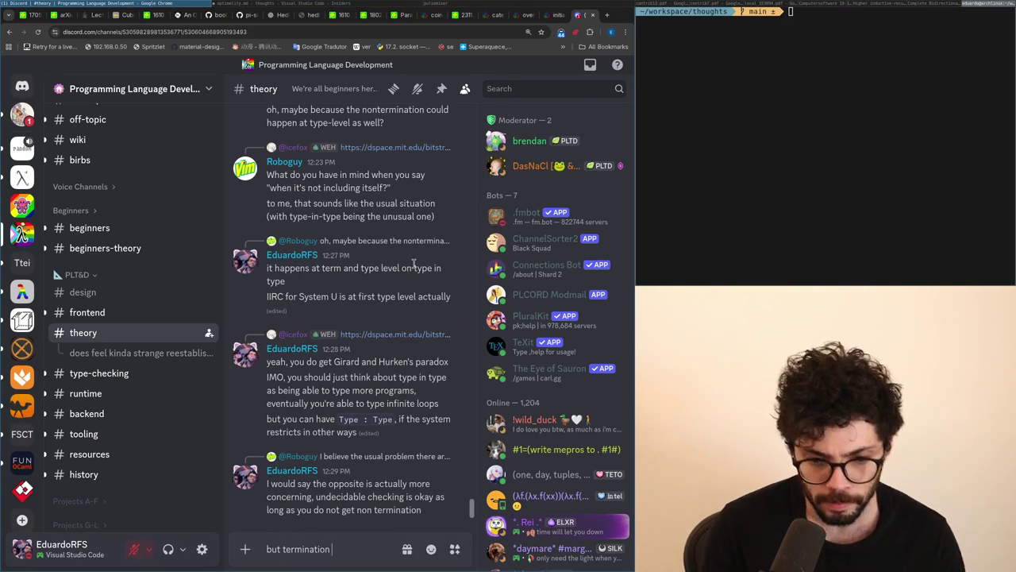
pyautogui.write("f you don't want to ge")
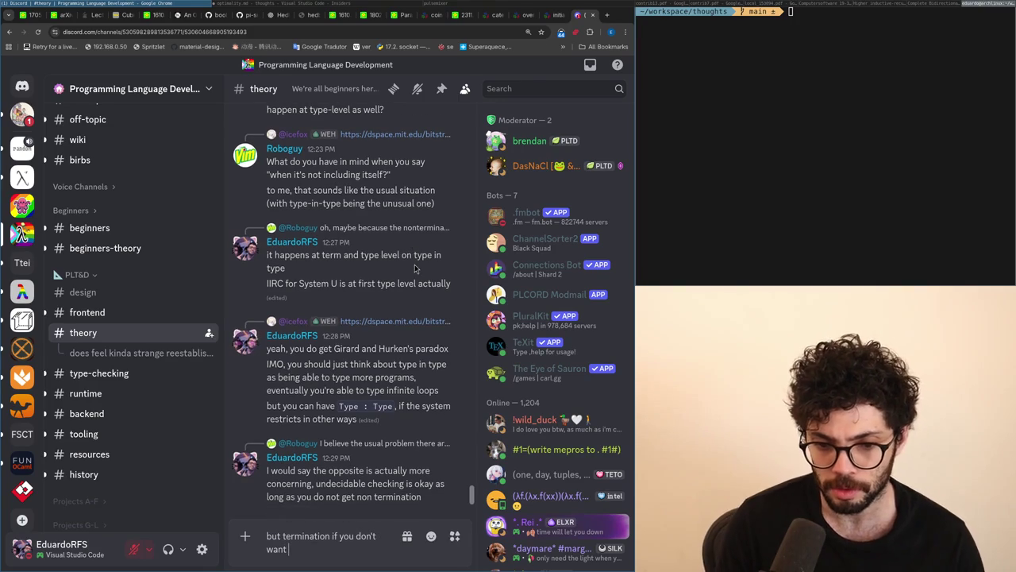
pyautogui.hotkey('ctrl', 'a')
pyautogui.press('BackSpace')
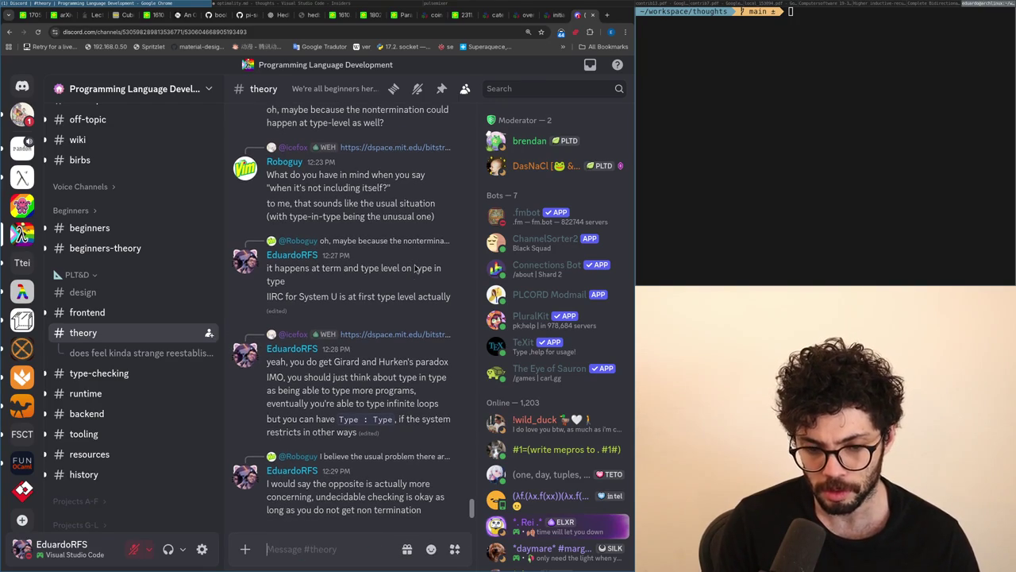
pyautogui.write('you can')
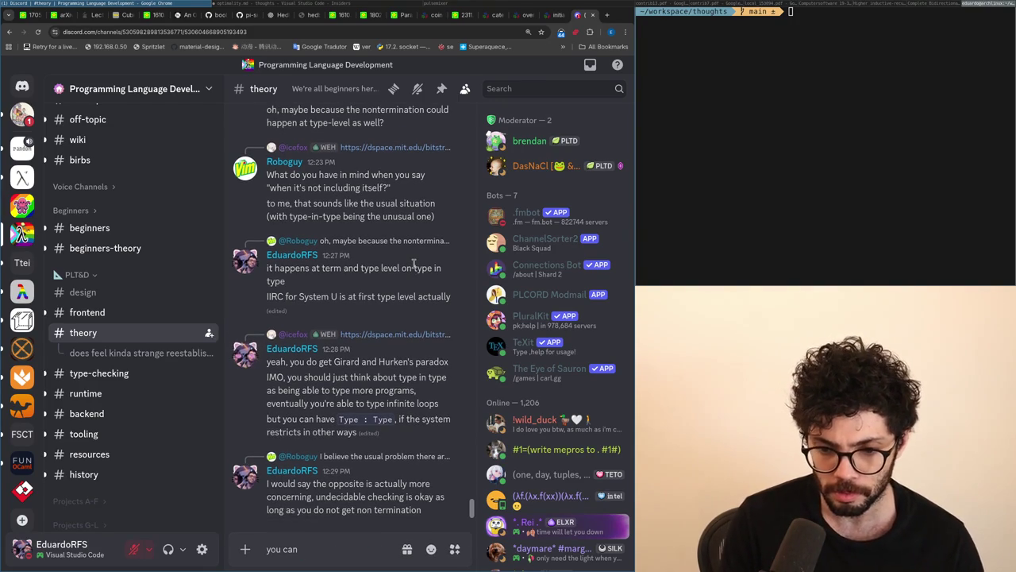
pyautogui.write(' have termination and de')
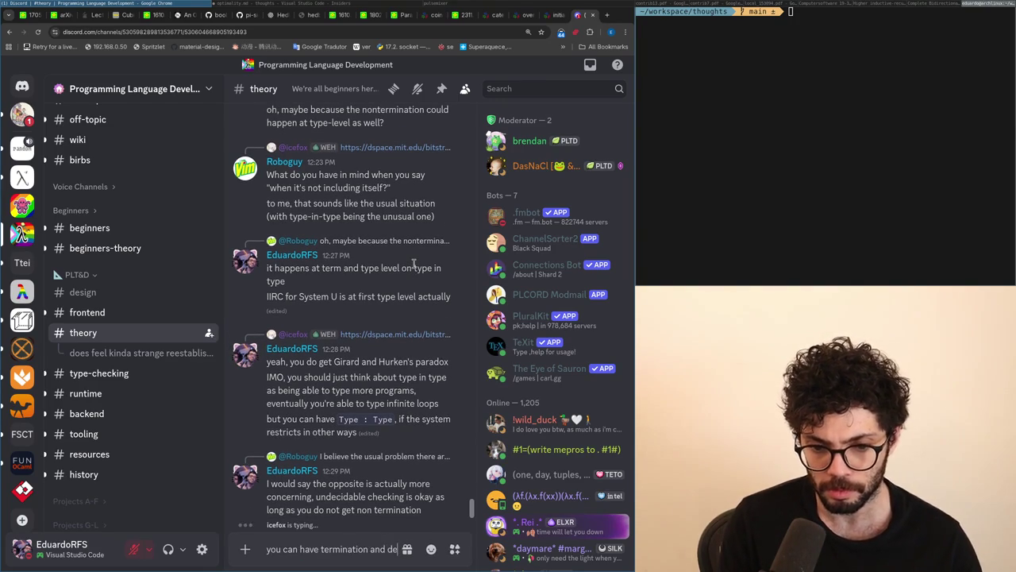
pyautogui.write('cidable checking in a w')
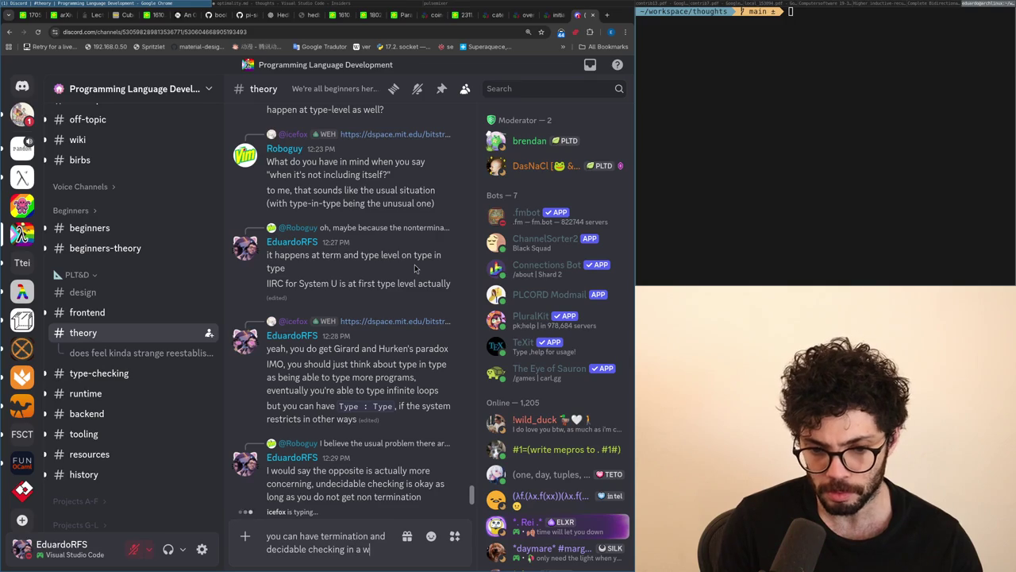
pyautogui.write('eak type theory')
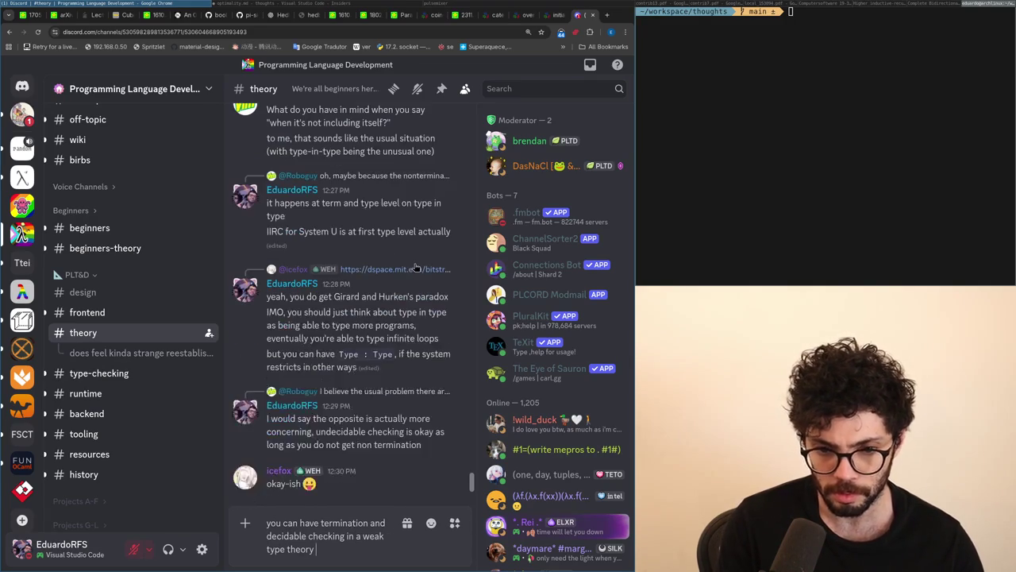
pyautogui.press('Return')
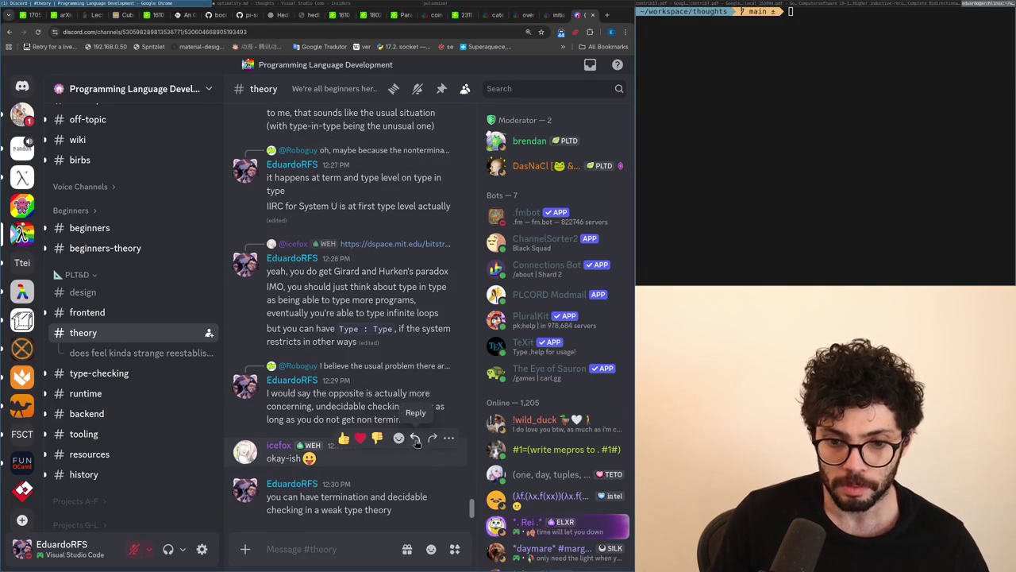
# Step: Reply to the okay-ish message that dependently typed programs can already take extremely long to typecheck
pyautogui.click(414, 443)
pyautogui.write("well, it doesn't")
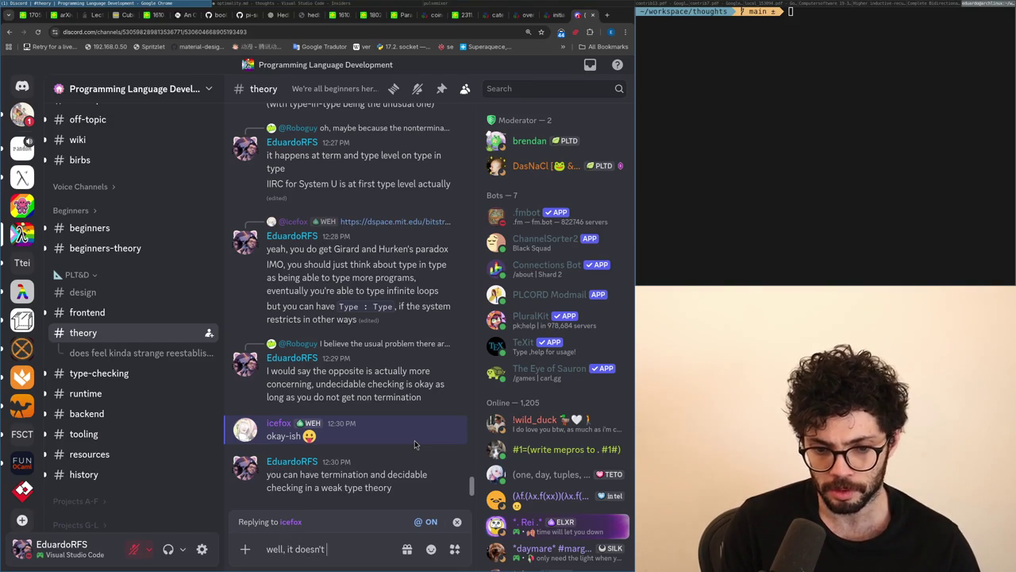
pyautogui.write('atterm u')
pyautogui.write(' much in pra')
pyautogui.write('ctice, dependentl')
pyautogui.write('y typed programs can alrea')
pyautogui.write('dy tak')
pyautogui.write(' more than')
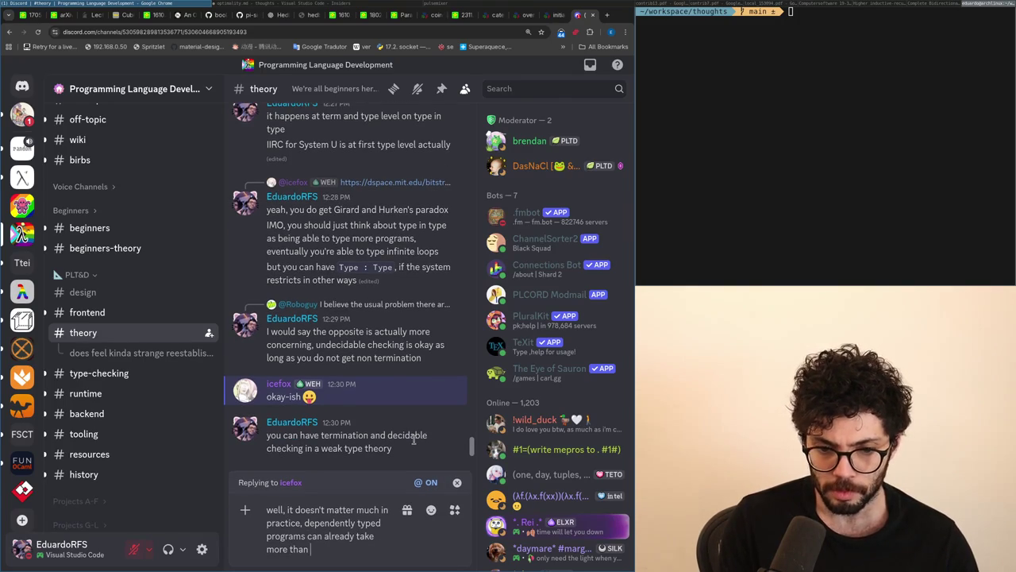
pyautogui.write(' the univers')
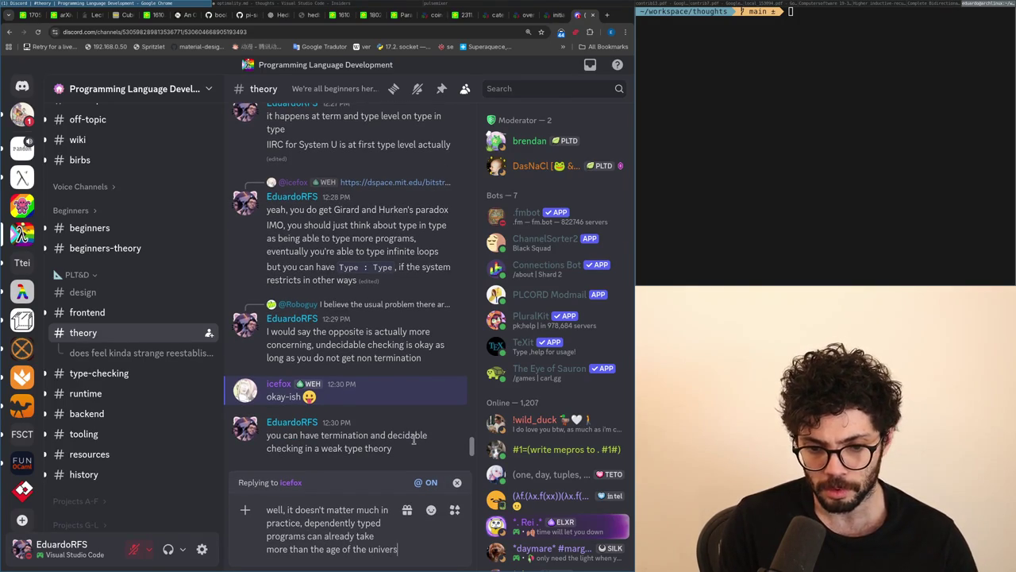
pyautogui.write('e to type and you st')
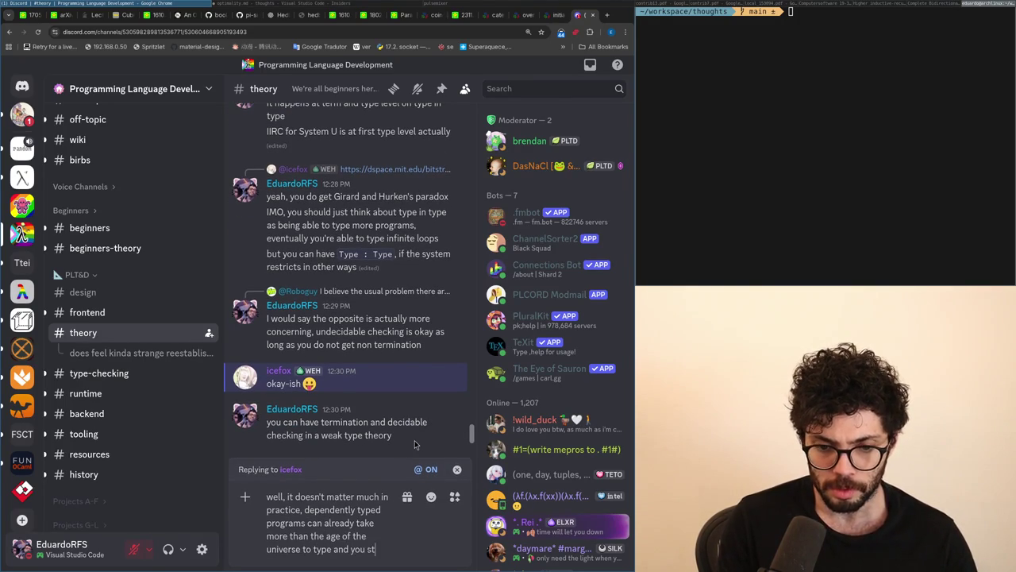
pyautogui.write('ill get logical consist')
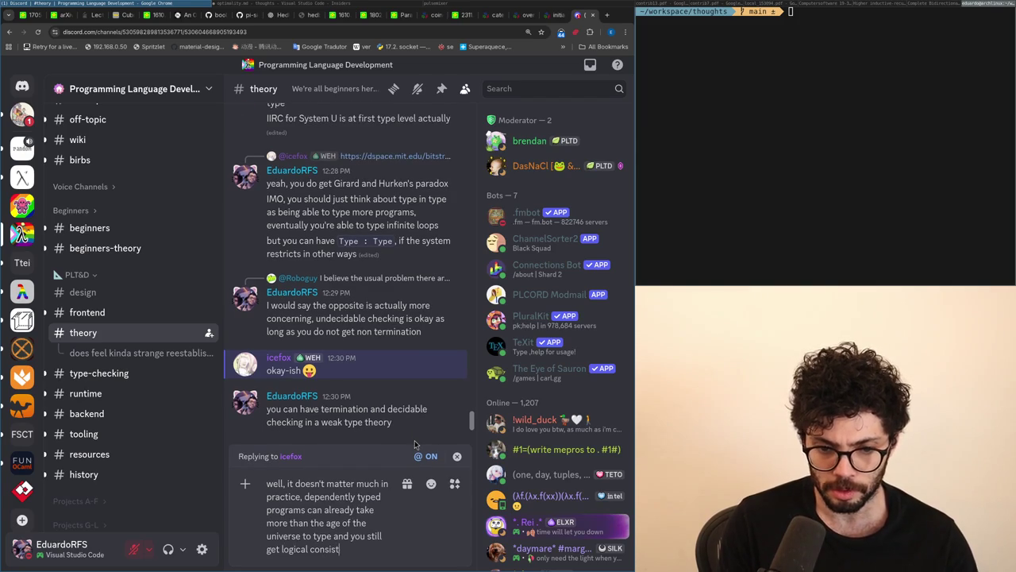
pyautogui.write('encywith undecid')
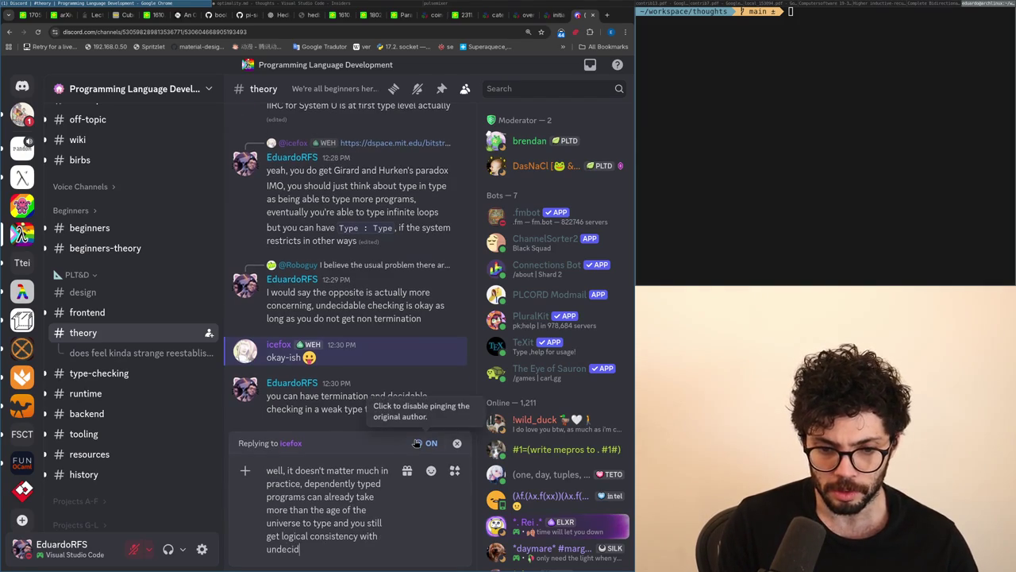
pyautogui.write('able checking in many cases')
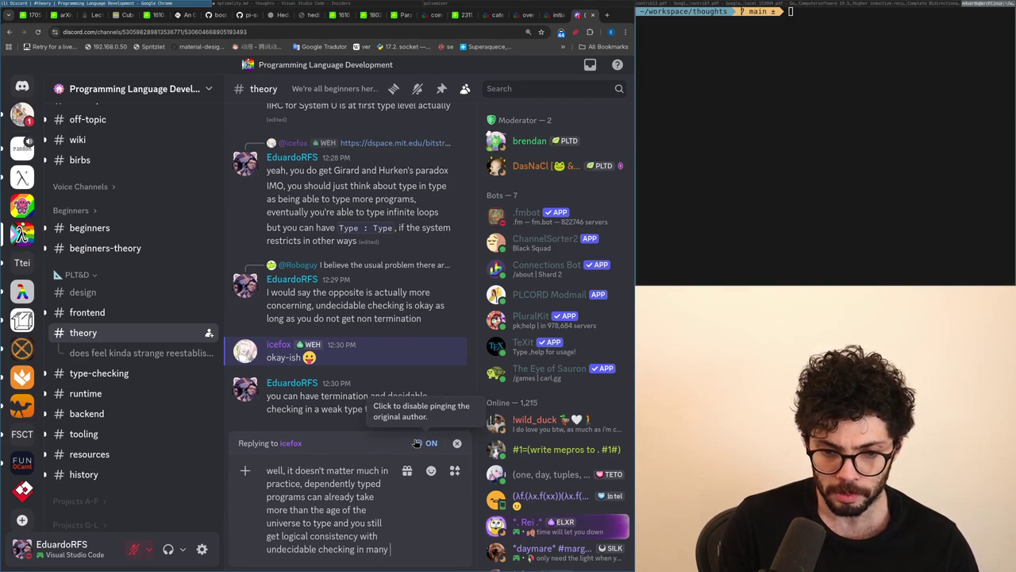
pyautogui.press('Return')
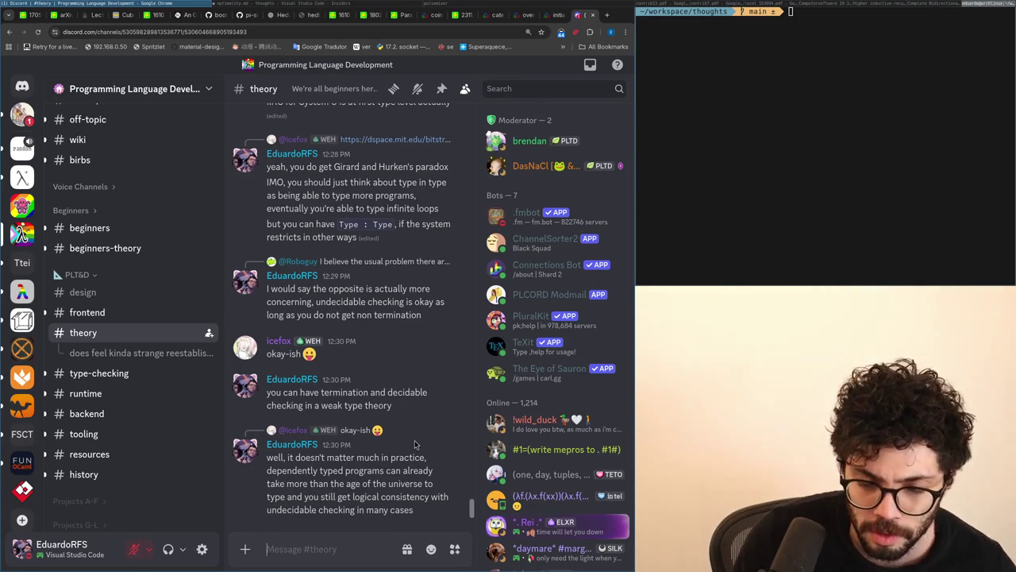
pyautogui.write('it re')
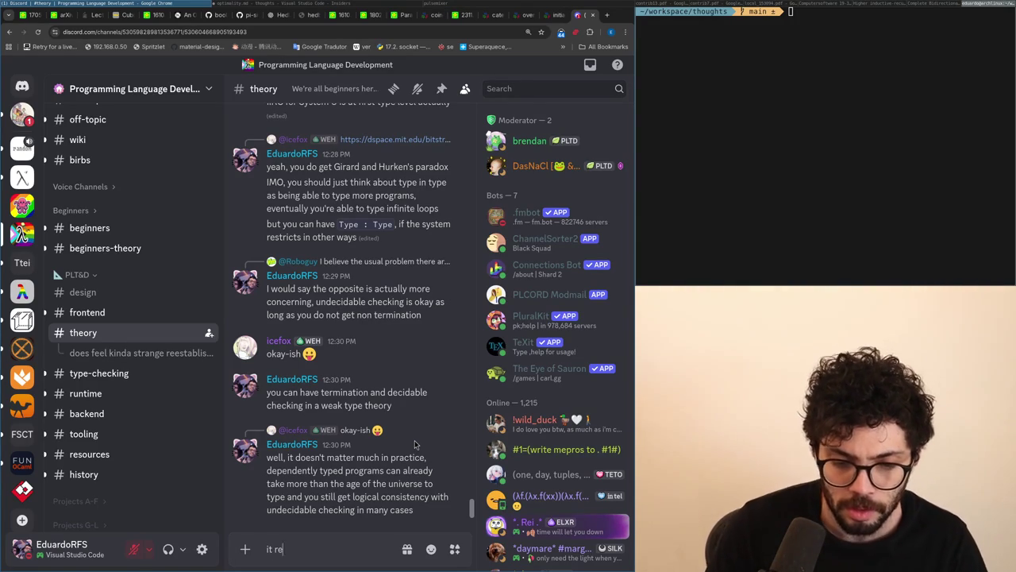
pyautogui.write('ally depends on how often in')
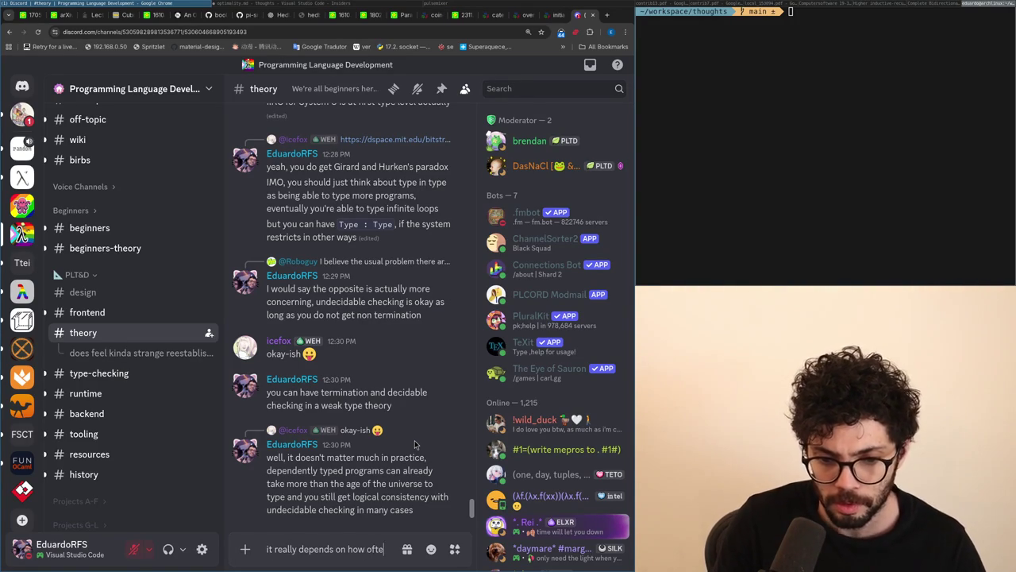
# Step: Post 'it really depends on how often it happen' and edit it to add 'in practice'
pyautogui.press('BackSpace')
pyautogui.write('t happens')
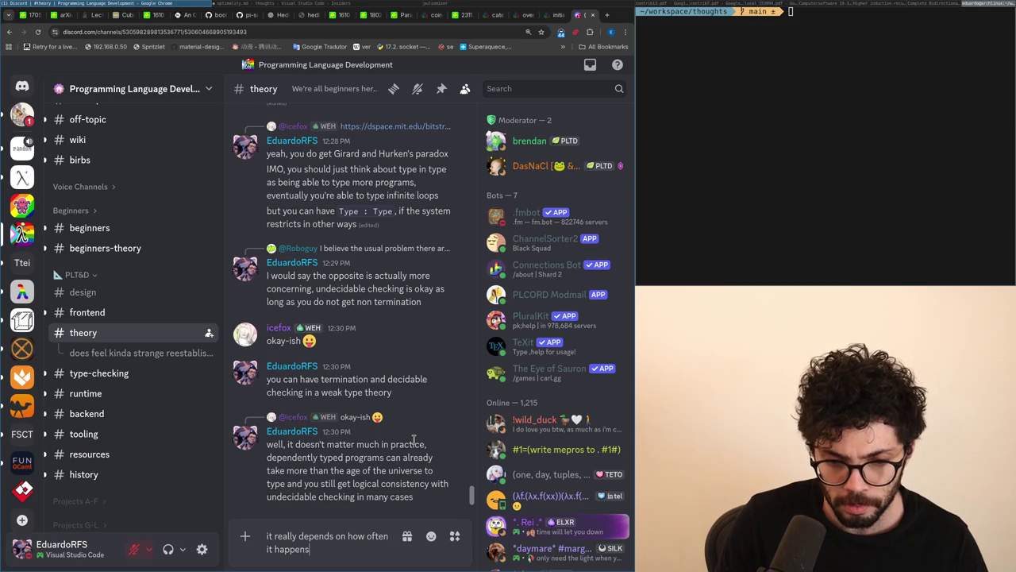
pyautogui.press('Return')
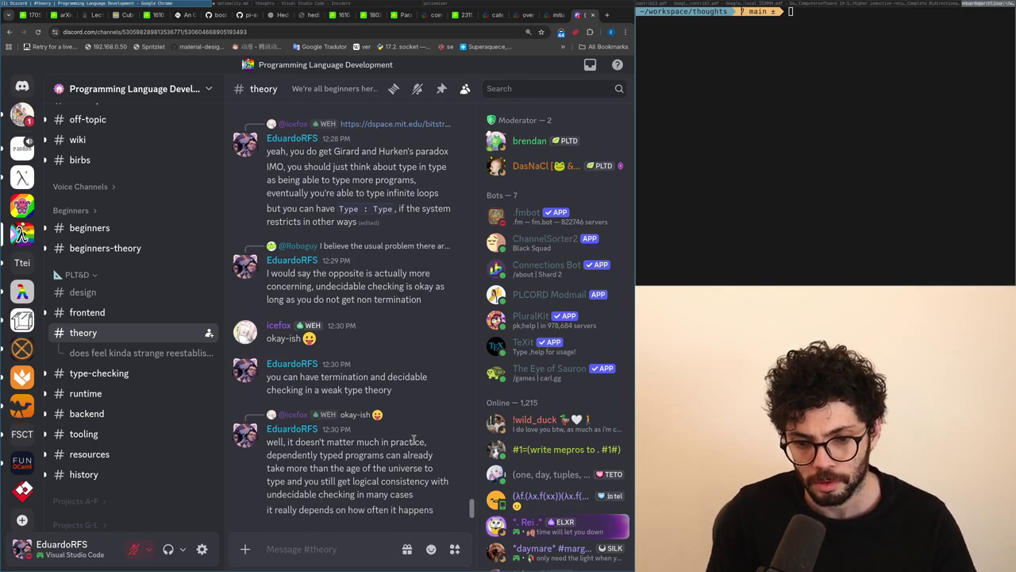
pyautogui.press('Up')
pyautogui.write('in practic')
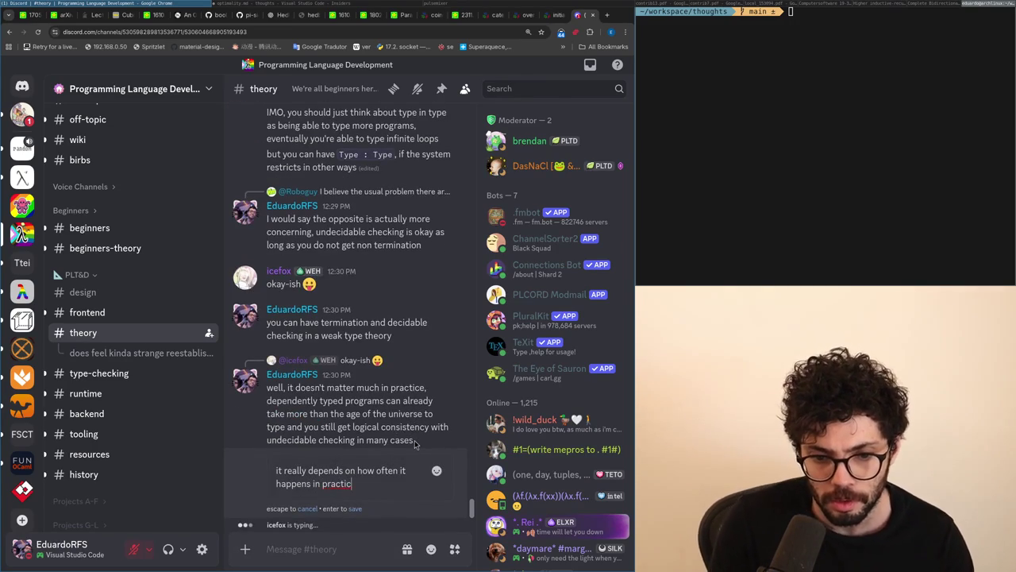
pyautogui.write('e')
pyautogui.press('Return')
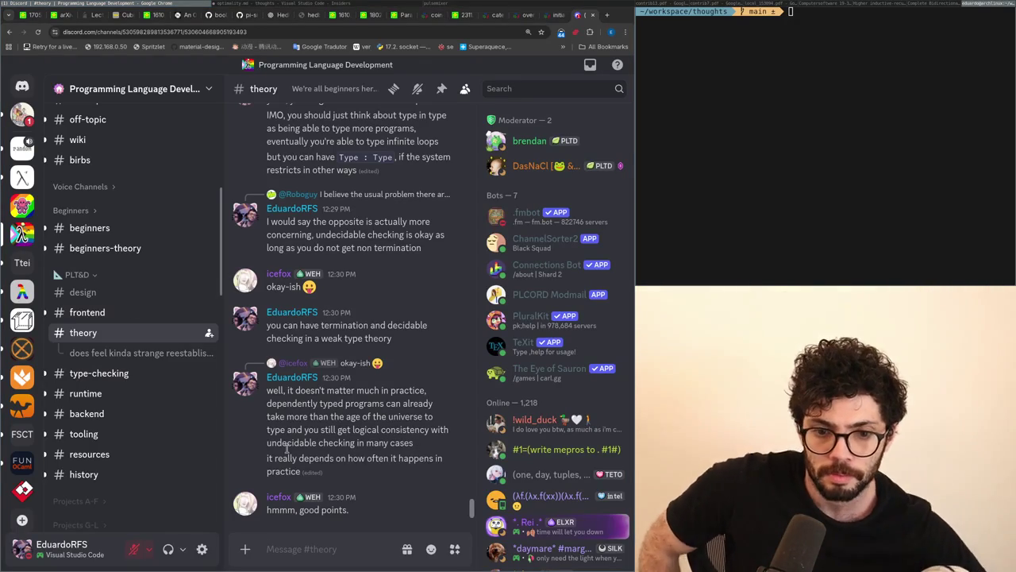
# Step: Draft a message about when undecidable checking cases happen, then delete the whole draft
pyautogui.write('IMO, if t')
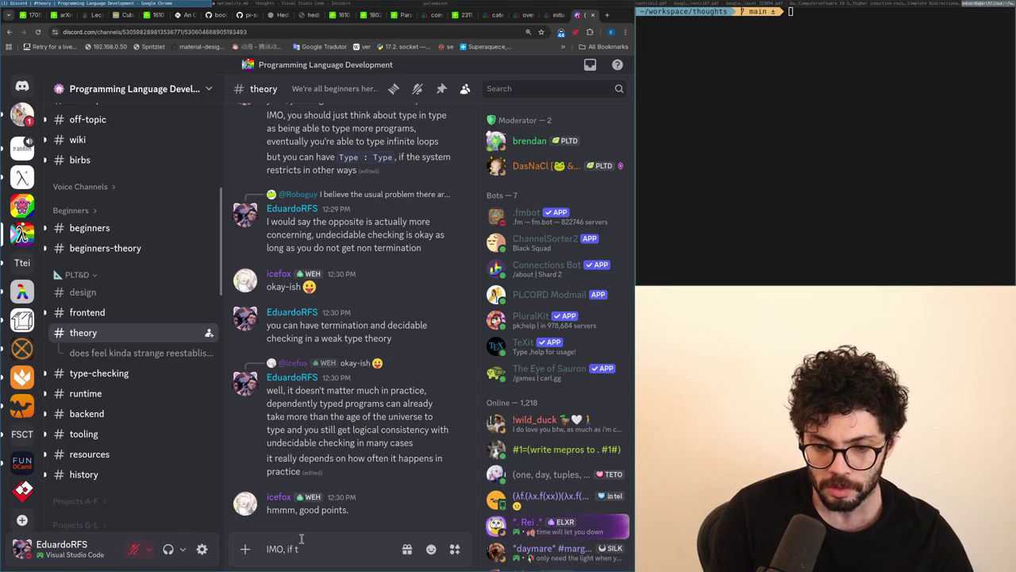
pyautogui.press('BackSpace')
pyautogui.press('BackSpace')
pyautogui.write('unde')
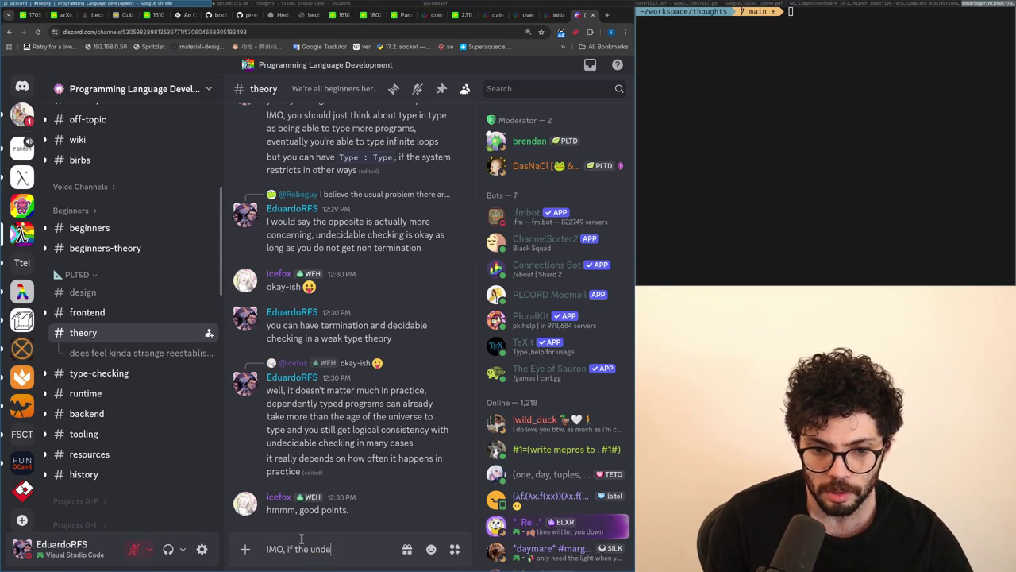
pyautogui.hotkey('ctrl', 'BackSpace')
pyautogui.write('norminating')
pyautogui.hotkey('ctrl', 'BackSpace')
pyautogui.hotkey('ctrl', 'BackSpace')
pyautogui.write('undecidab')
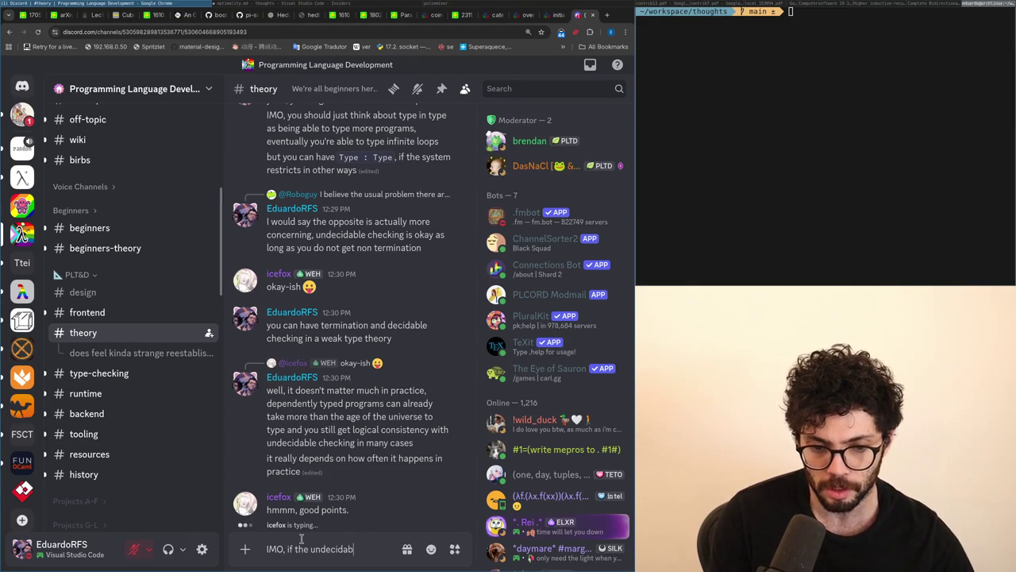
pyautogui.write('le checking cases hap')
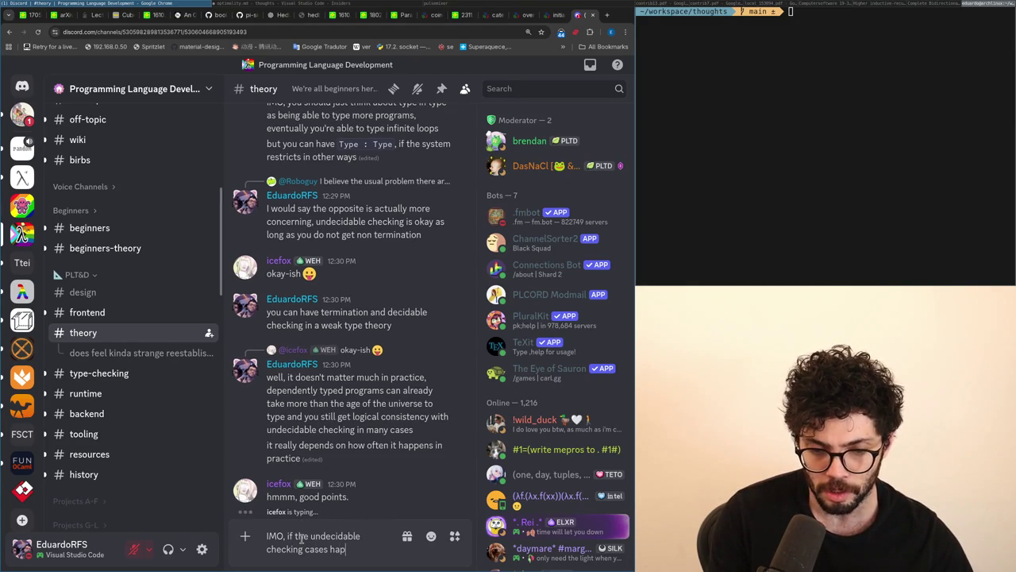
pyautogui.write('pen after')
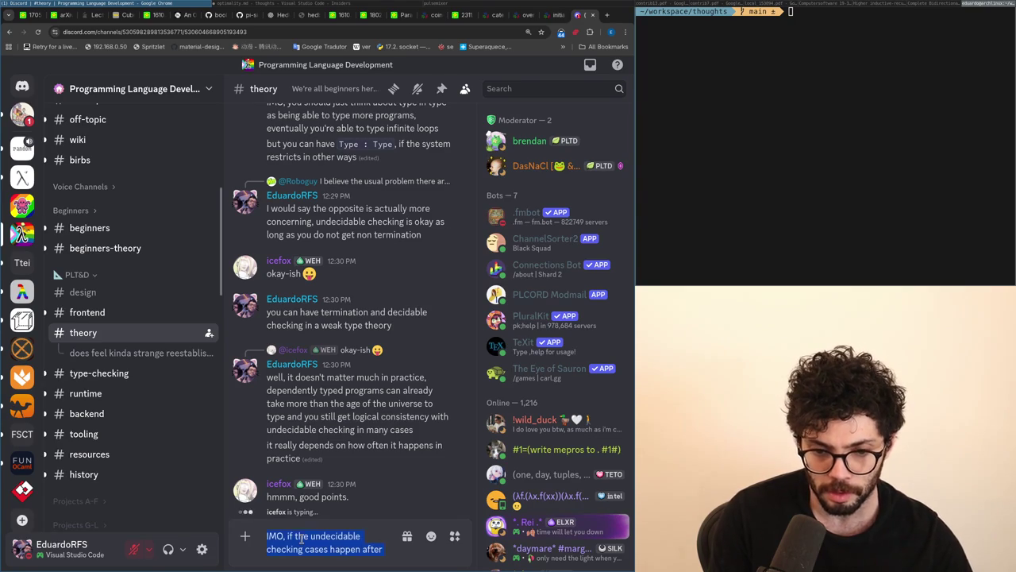
pyautogui.hotkey('ctrl', 'a')
pyautogui.press('BackSpace')
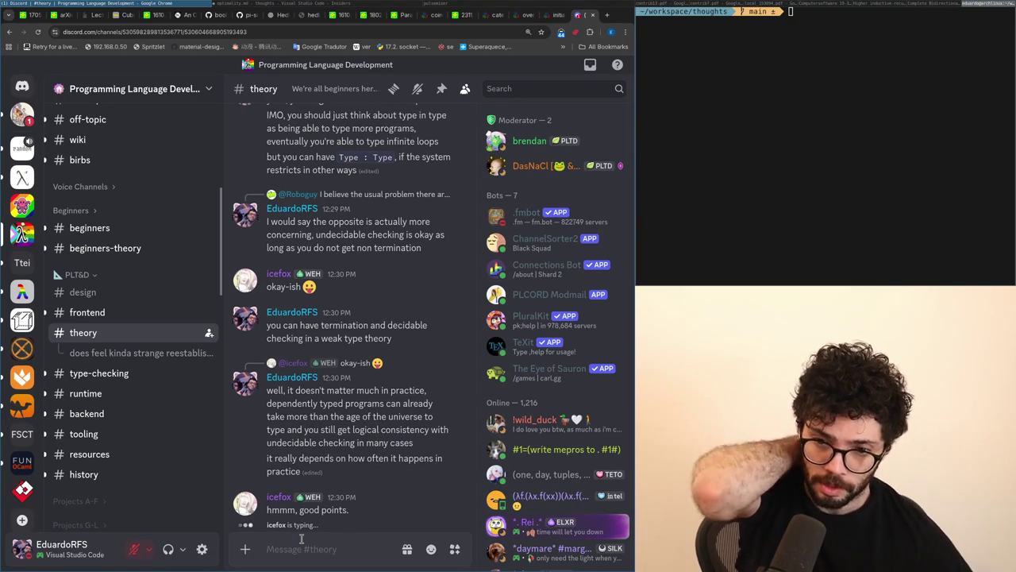
# Step: Draft the #theory reply: a naive `Type : Type` setting is logically consistent and terminating, but checking is undecidable
pyautogui.write('like')
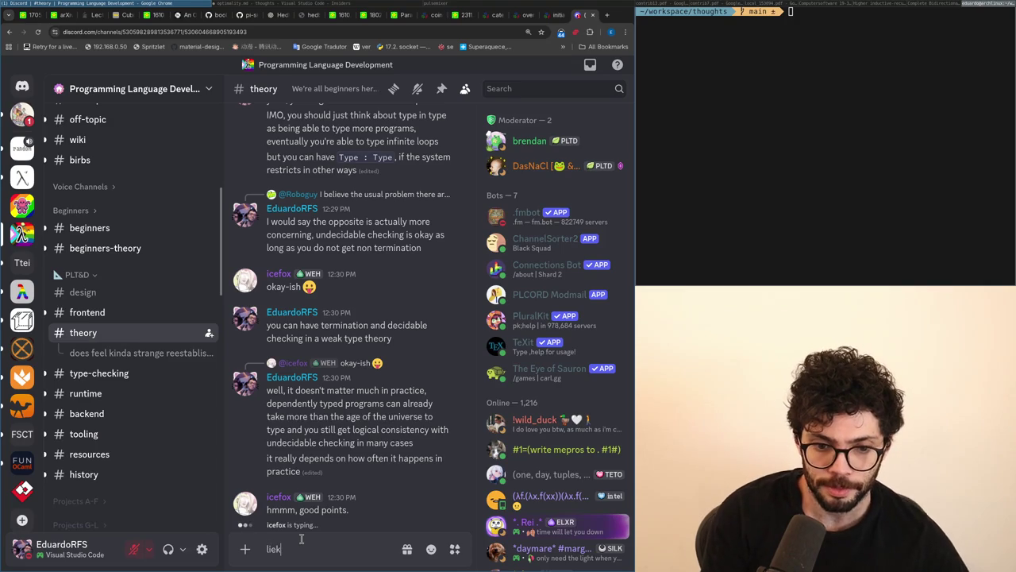
pyautogui.press('BackSpace')
pyautogui.press('BackSpace')
pyautogui.press('BackSpace')
pyautogui.write('naive settin')
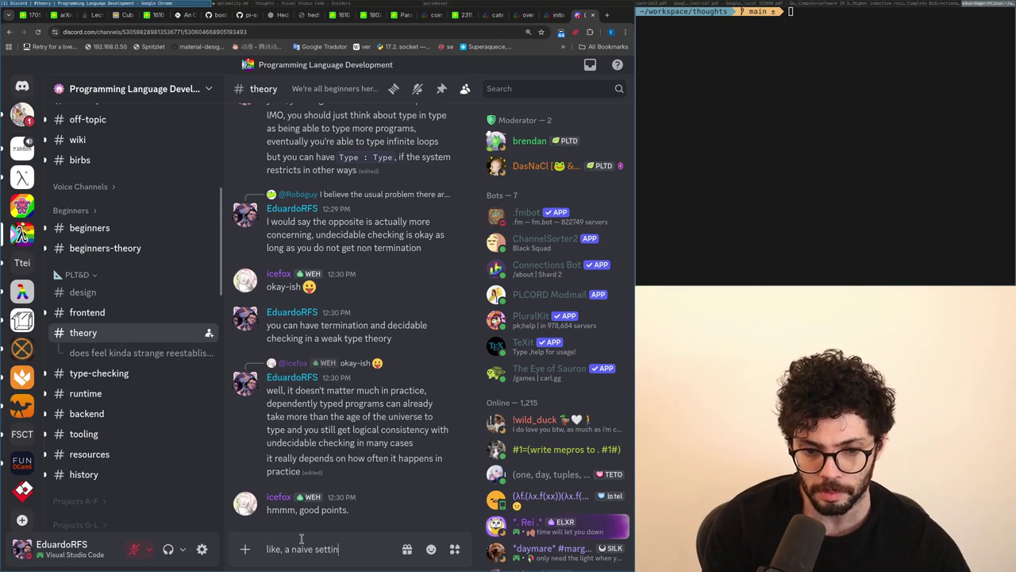
pyautogui.write('g is a linear term')
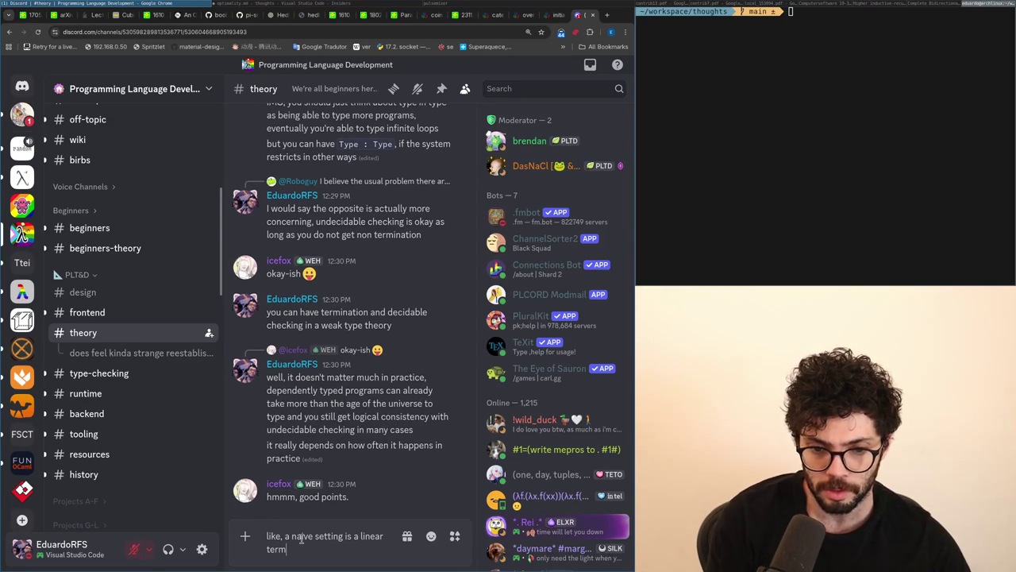
pyautogui.write(' level and intuitionistic type level ')
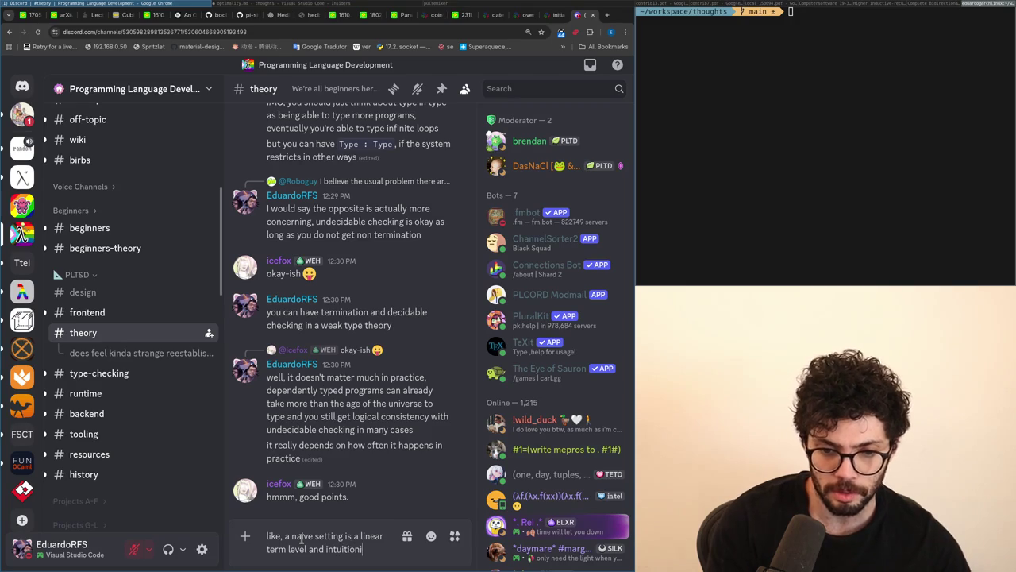
pyautogui.write('with type in type')
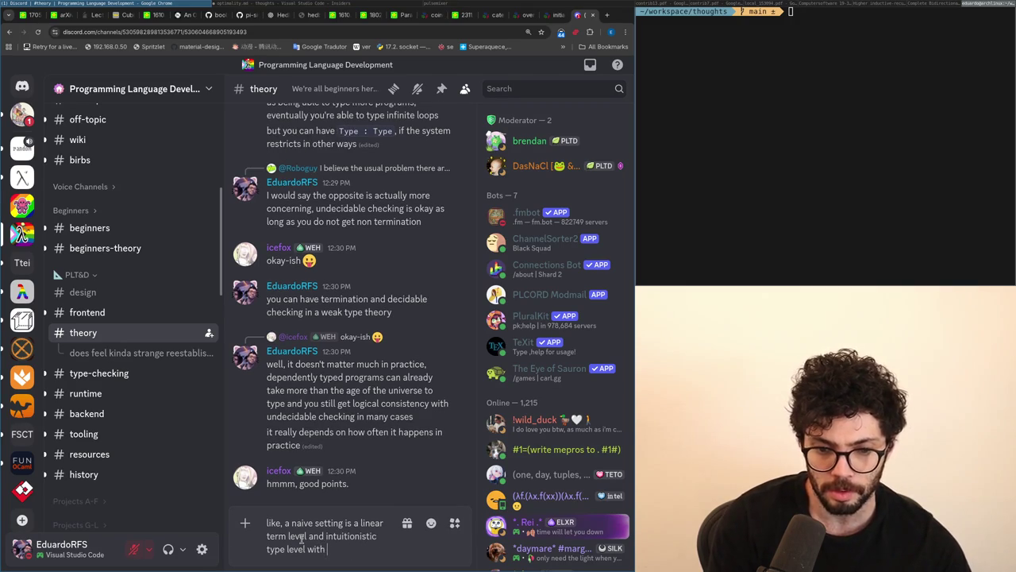
pyautogui.press('BackSpace')
pyautogui.press('BackSpace')
pyautogui.press('BackSpace')
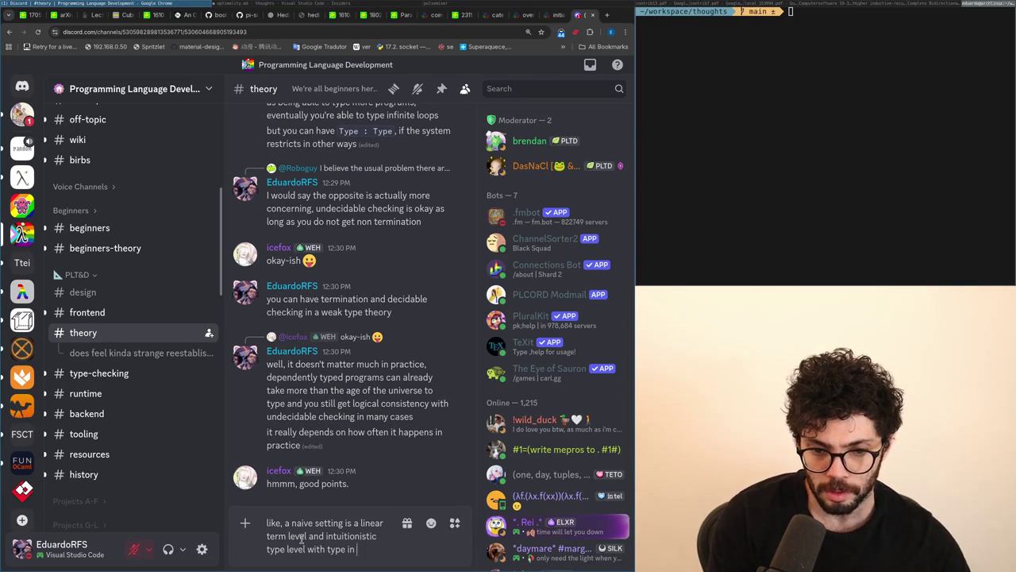
pyautogui.write("Type : Type` it's logically consistent, terminating but n")
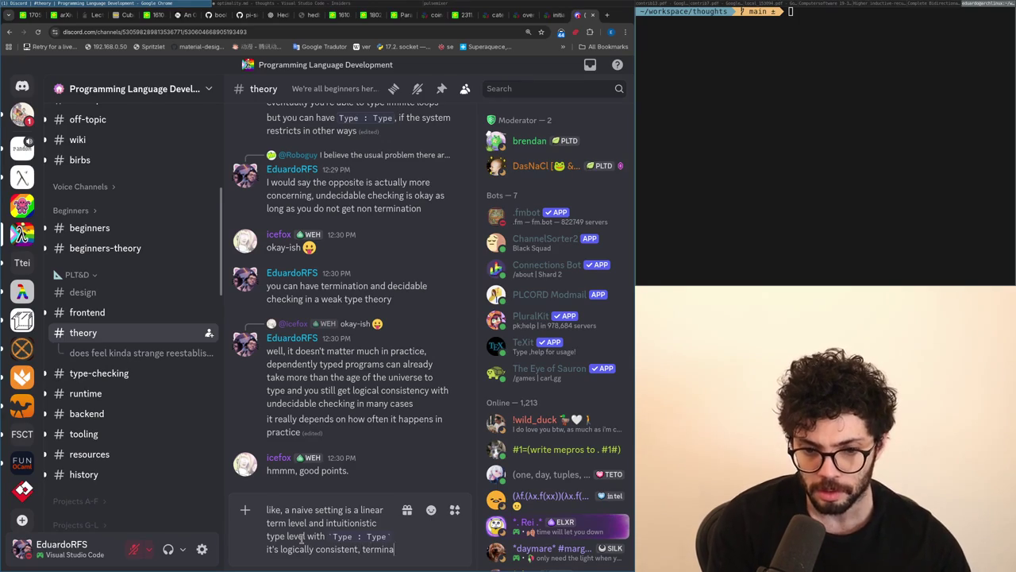
pyautogui.write('ot ')
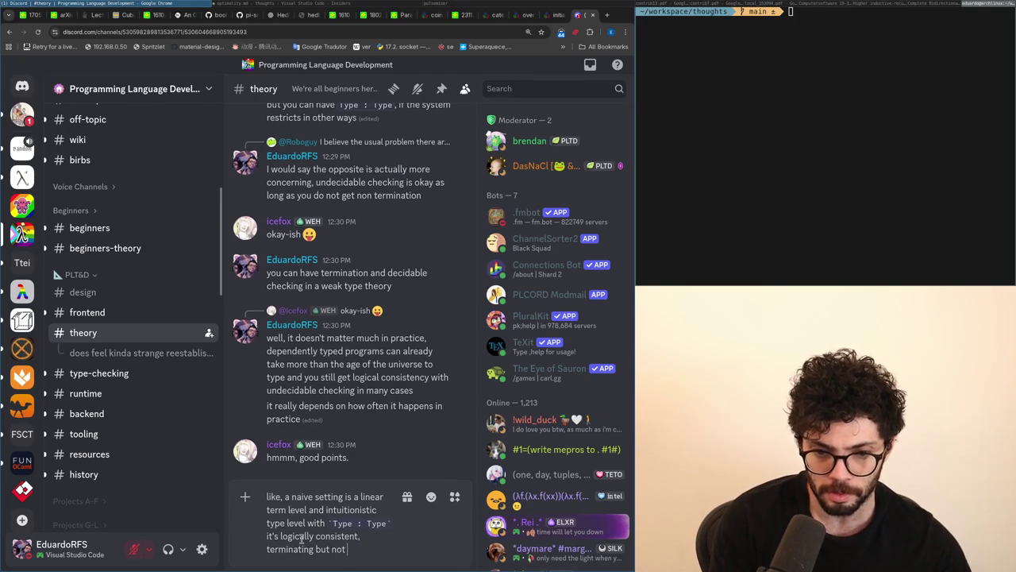
pyautogui.write('decidable checking bec')
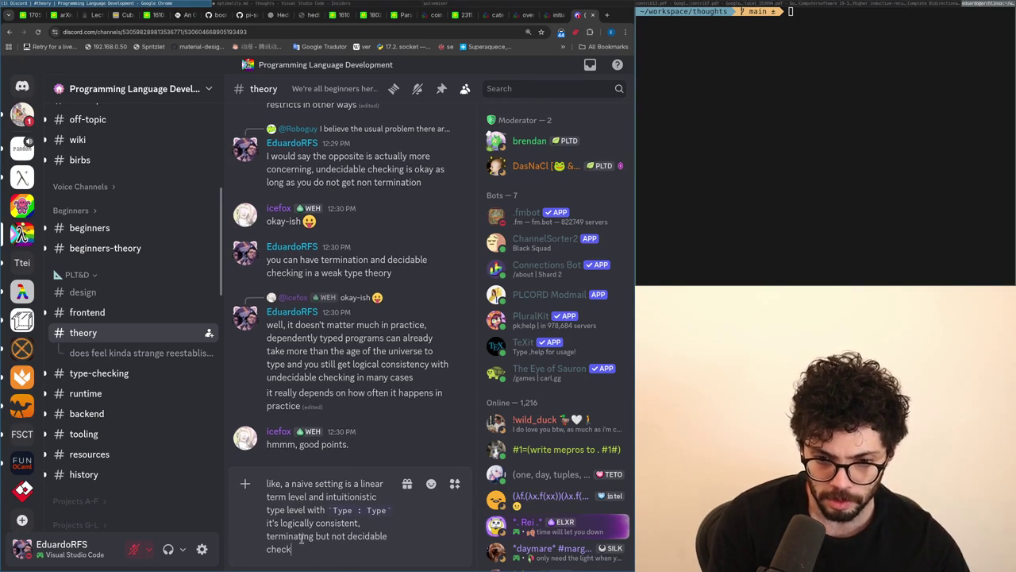
pyautogui.write('ause the type')
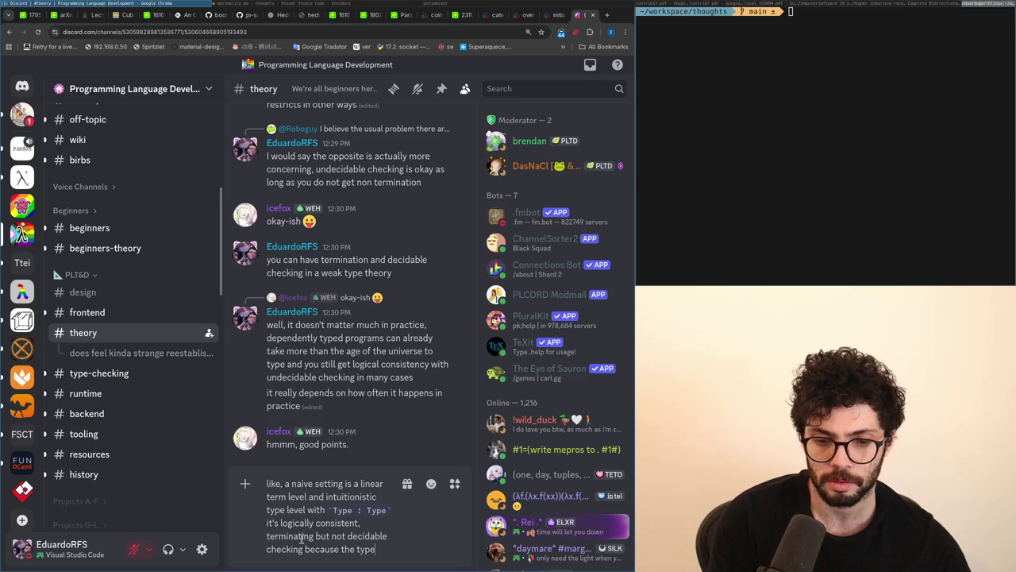
pyautogui.write(' level may loop forever.')
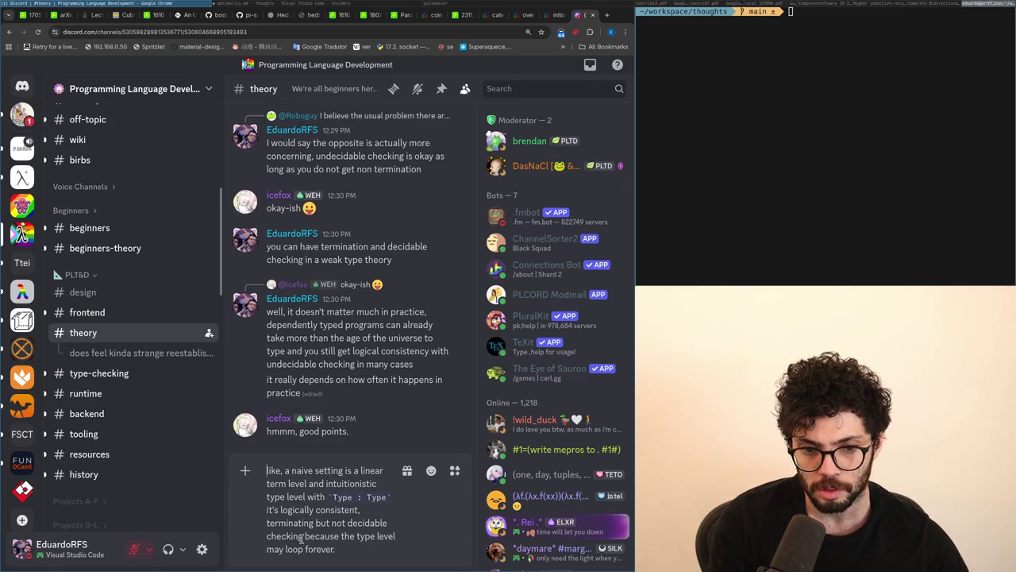
# Step: Capitalise 'Like', add the negative type-level recursion point, then return to line 18 of optimality.md
pyautogui.press('Delete')
pyautogui.write('L')
pyautogui.write('even negative type level recursion, ')
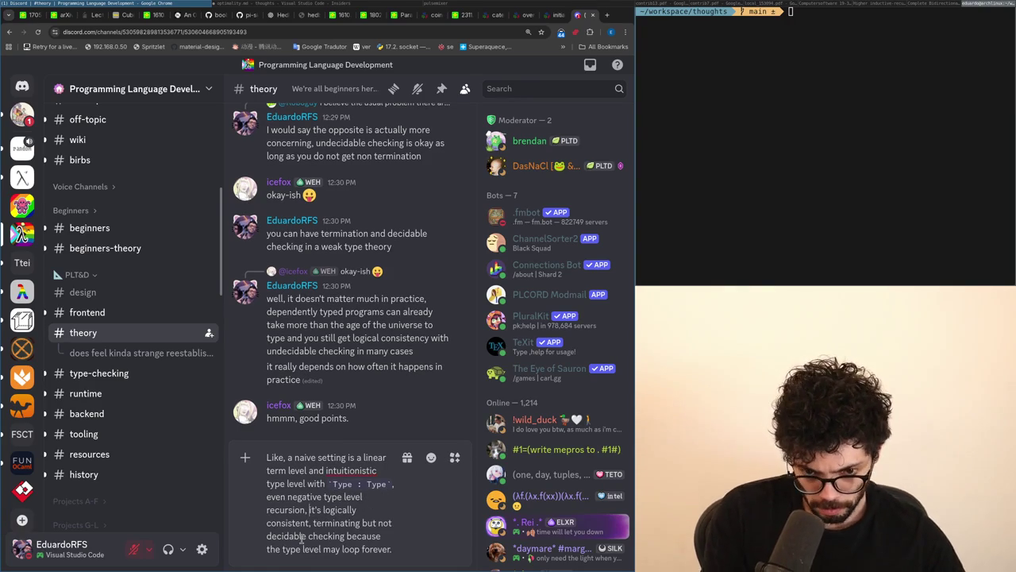
pyautogui.write('still')
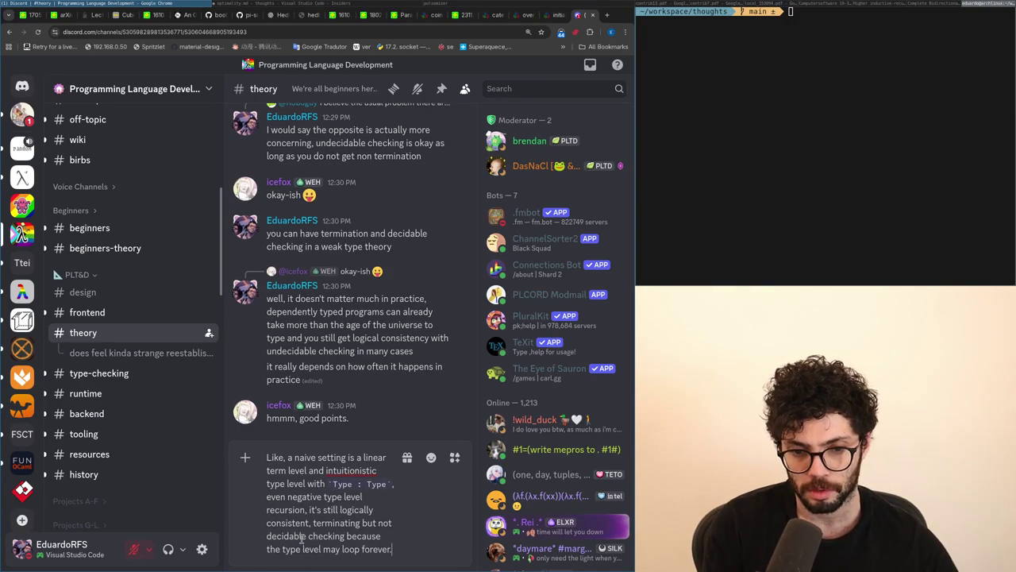
pyautogui.hotkey('alt', 'Tab')
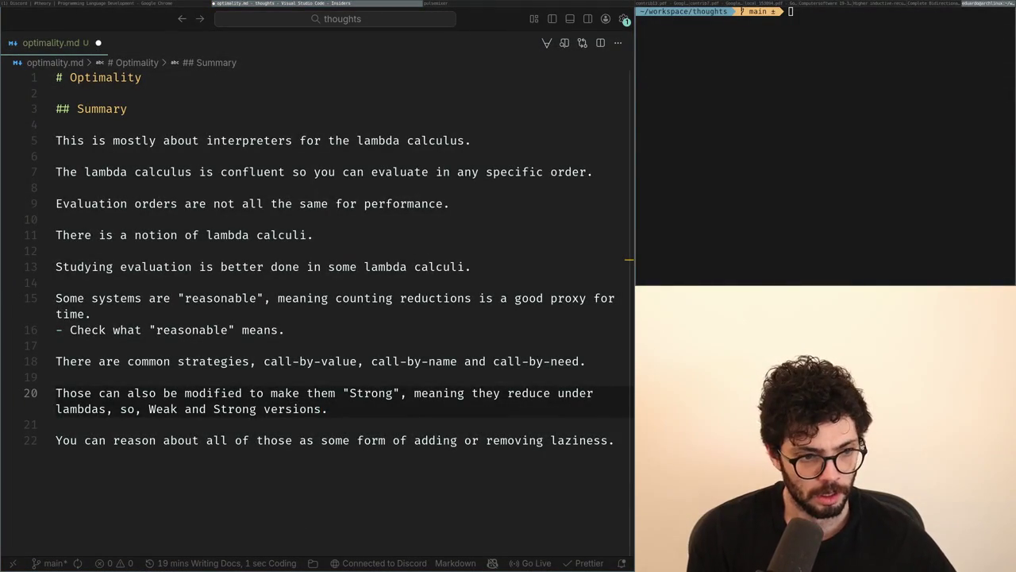
pyautogui.click(45, 354)
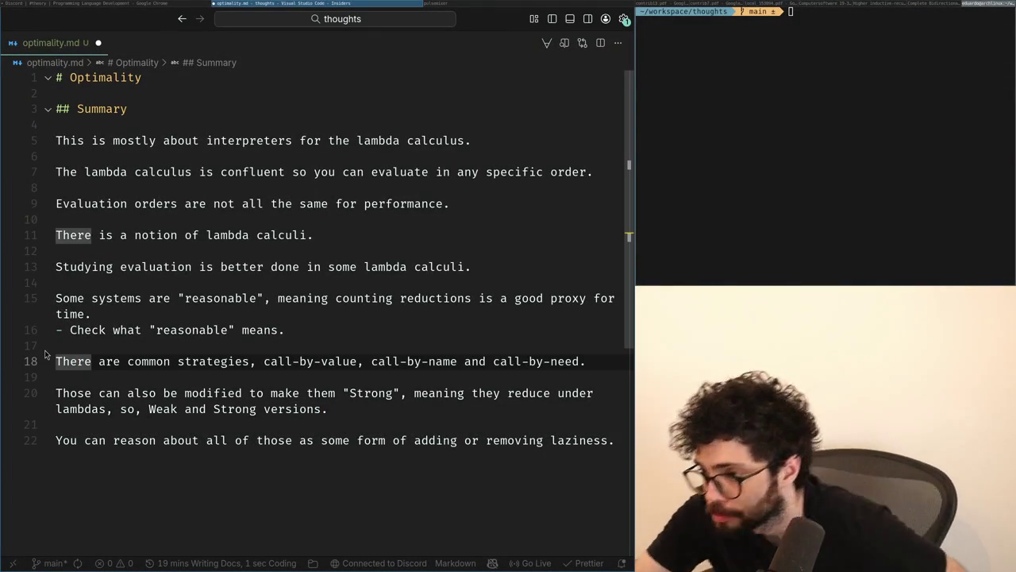